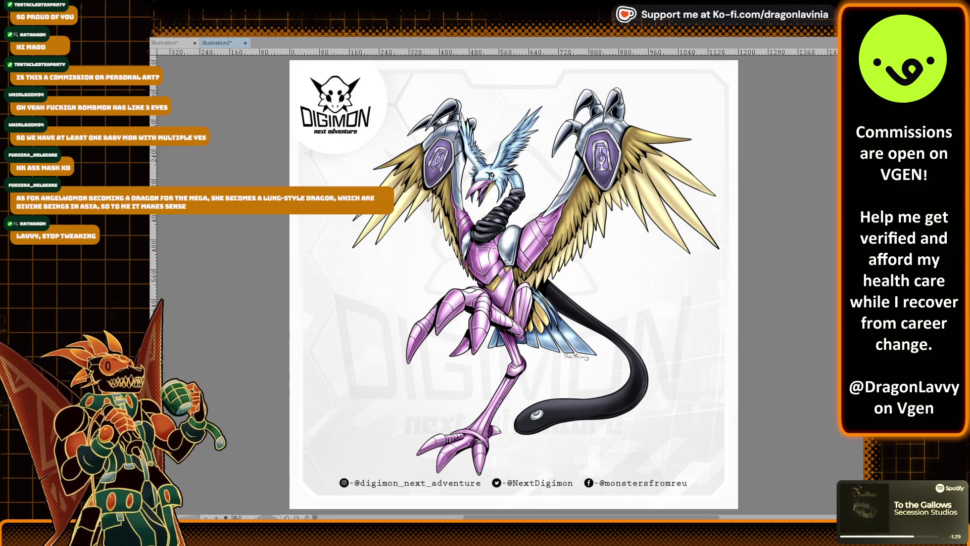
Switch from Illustration2 to the Illustration document with the Digimon lineup sketch
{"action": "key", "text": "ctrl+Tab"}
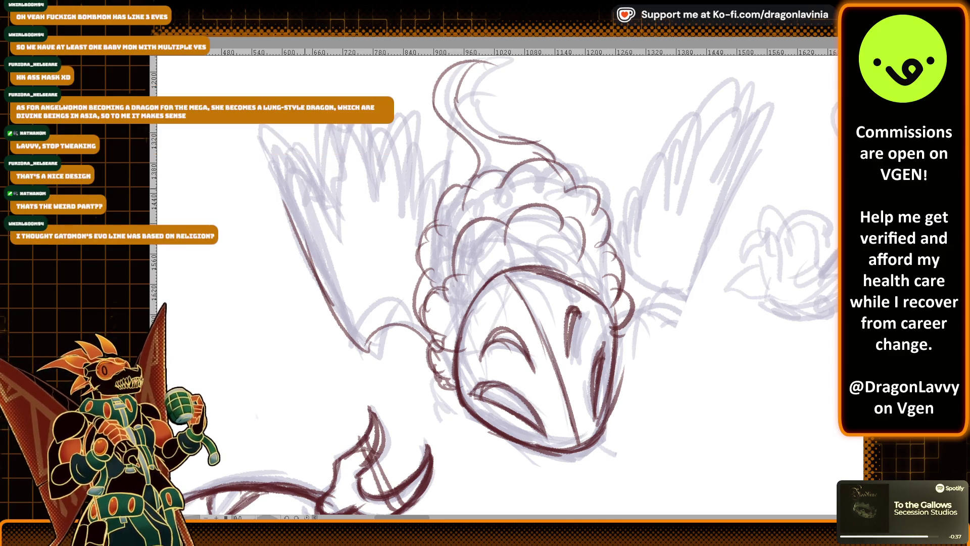
{"action": "key", "text": "ctrl+minus"}
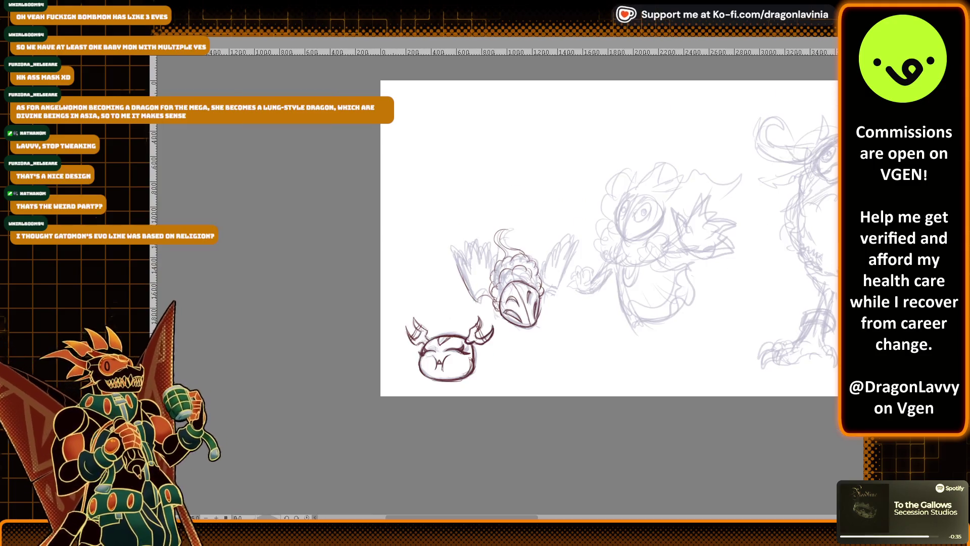
{"action": "key", "text": "ctrl+minus"}
{"action": "scroll", "coordinate": [497, 227], "scroll_direction": "down", "scroll_amount": 3}
{"action": "scroll", "coordinate": [498, 227], "scroll_direction": "left", "scroll_amount": 10}
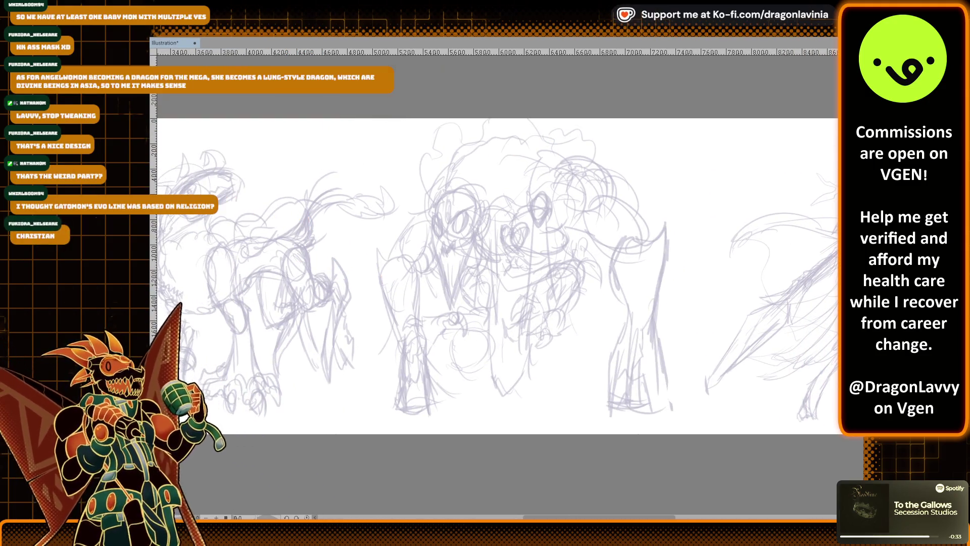
{"action": "scroll", "coordinate": [498, 217], "scroll_direction": "left", "scroll_amount": 5}
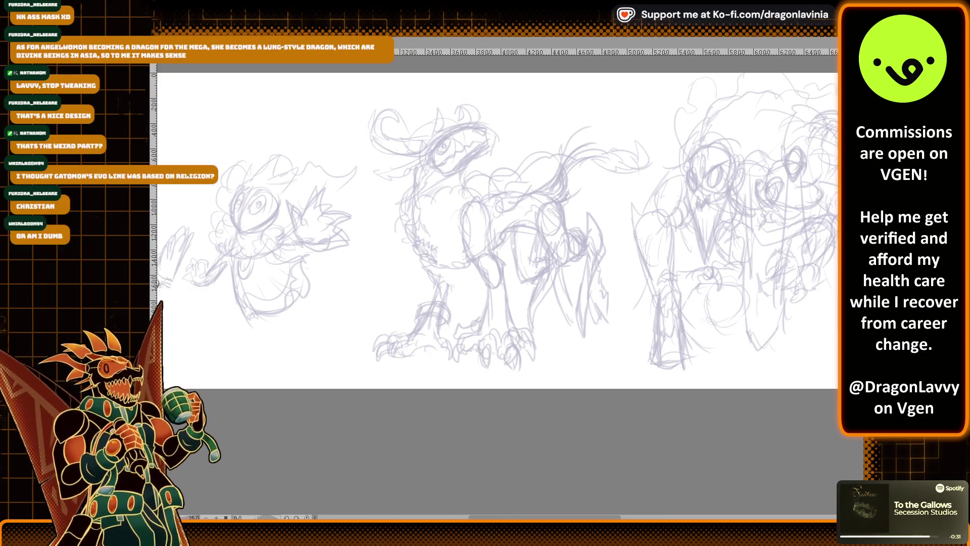
{"action": "scroll", "coordinate": [498, 217], "scroll_direction": "up", "scroll_amount": 3}
{"action": "scroll", "coordinate": [497, 227], "scroll_direction": "down", "scroll_amount": 2}
{"action": "scroll", "coordinate": [497, 228], "scroll_direction": "right", "scroll_amount": 3}
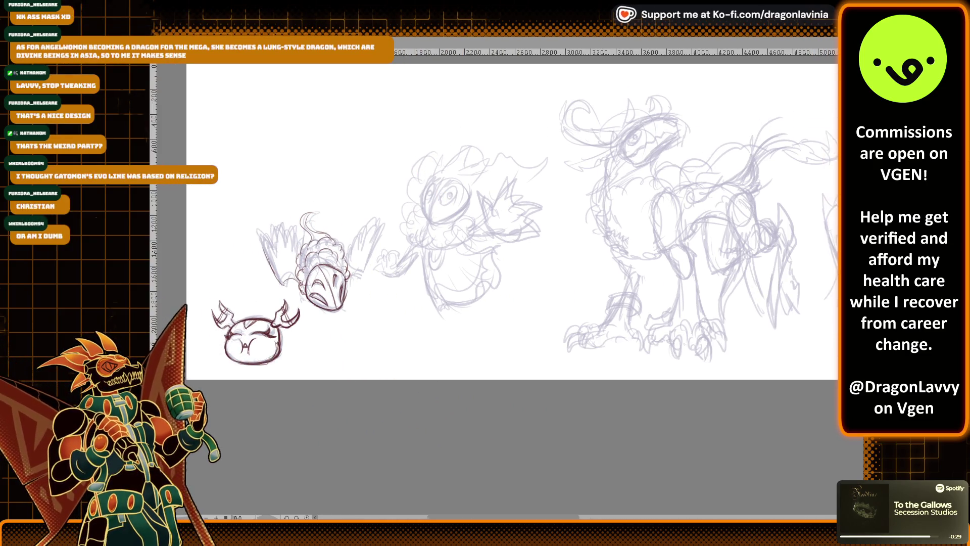
{"action": "scroll", "coordinate": [498, 212], "scroll_direction": "down", "scroll_amount": 1}
{"action": "scroll", "coordinate": [497, 213], "scroll_direction": "right", "scroll_amount": 1}
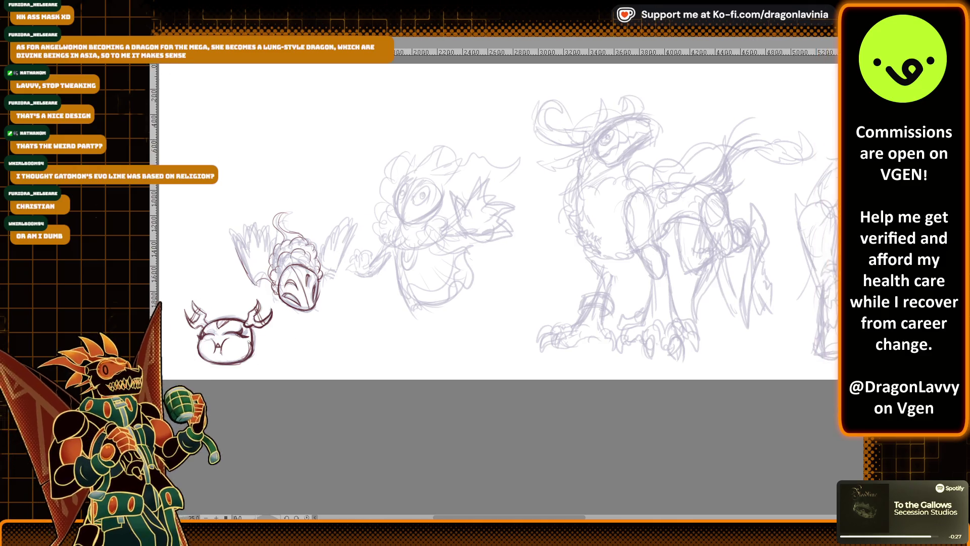
{"action": "scroll", "coordinate": [498, 217], "scroll_direction": "down", "scroll_amount": 2}
{"action": "scroll", "coordinate": [498, 217], "scroll_direction": "up", "scroll_amount": 5}
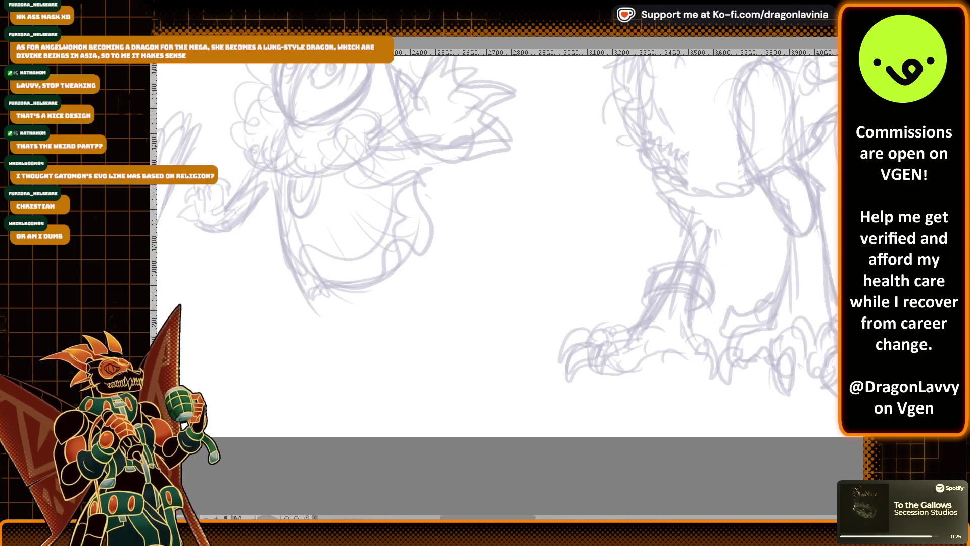
{"action": "mouse_move", "coordinate": [575, 194]}
{"action": "left_mouse_down"}
{"action": "mouse_move", "coordinate": [562, 161]}
{"action": "mouse_move", "coordinate": [574, 195]}
{"action": "left_mouse_up"}
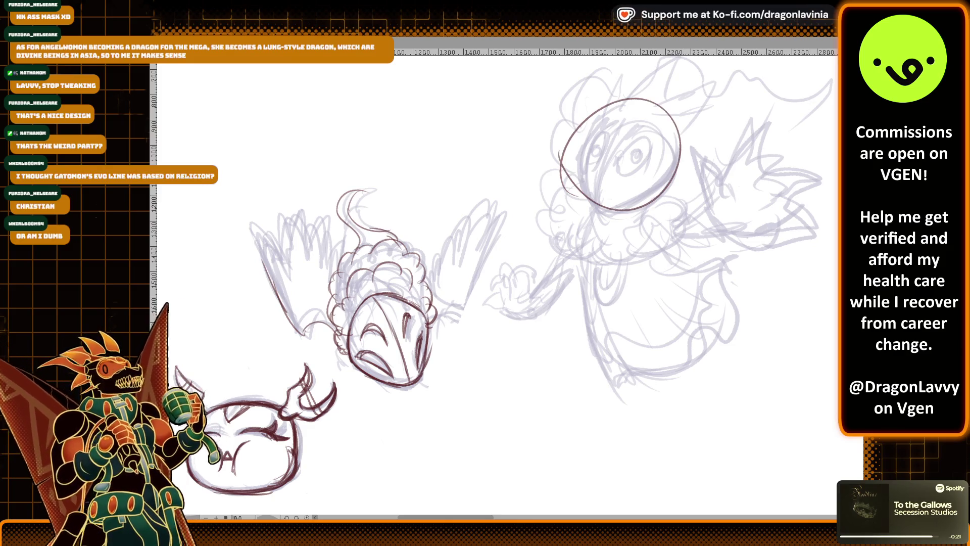
{"action": "scroll", "coordinate": [497, 283], "scroll_direction": "down", "scroll_amount": 2}
{"action": "scroll", "coordinate": [498, 283], "scroll_direction": "right", "scroll_amount": 10}
{"action": "scroll", "coordinate": [497, 283], "scroll_direction": "up", "scroll_amount": 1}
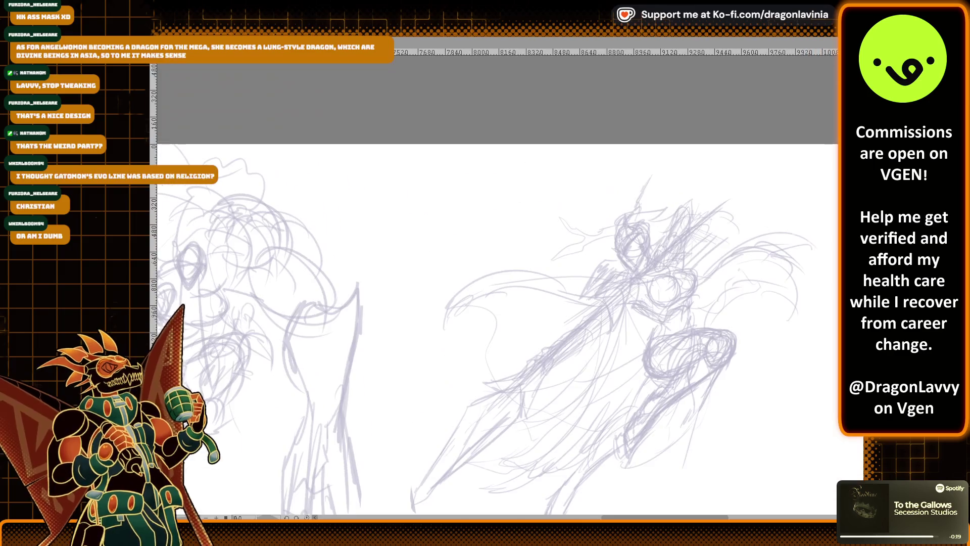
{"action": "mouse_move", "coordinate": [581, 300]}
{"action": "left_mouse_down"}
{"action": "mouse_move", "coordinate": [672, 212]}
{"action": "mouse_move", "coordinate": [629, 313]}
{"action": "left_mouse_up"}
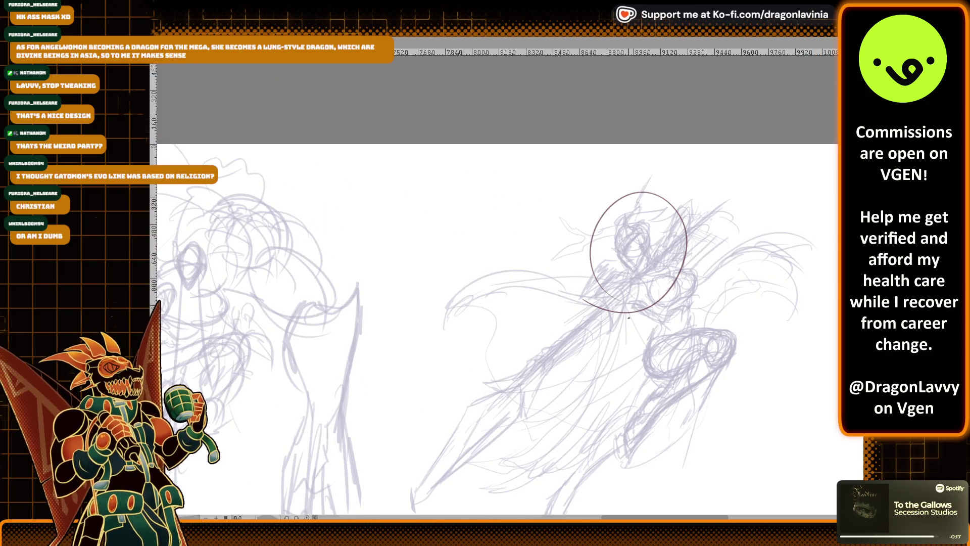
{"action": "scroll", "coordinate": [761, 218], "scroll_direction": "down", "scroll_amount": 1}
{"action": "scroll", "coordinate": [762, 218], "scroll_direction": "left", "scroll_amount": 6}
{"action": "scroll", "coordinate": [761, 218], "scroll_direction": "left", "scroll_amount": 10}
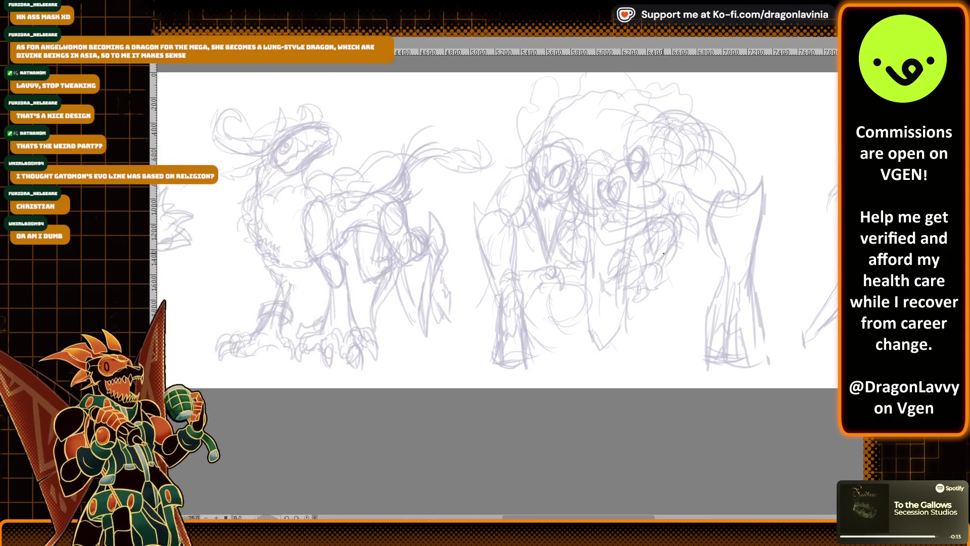
{"action": "scroll", "coordinate": [706, 274], "scroll_direction": "left", "scroll_amount": 3}
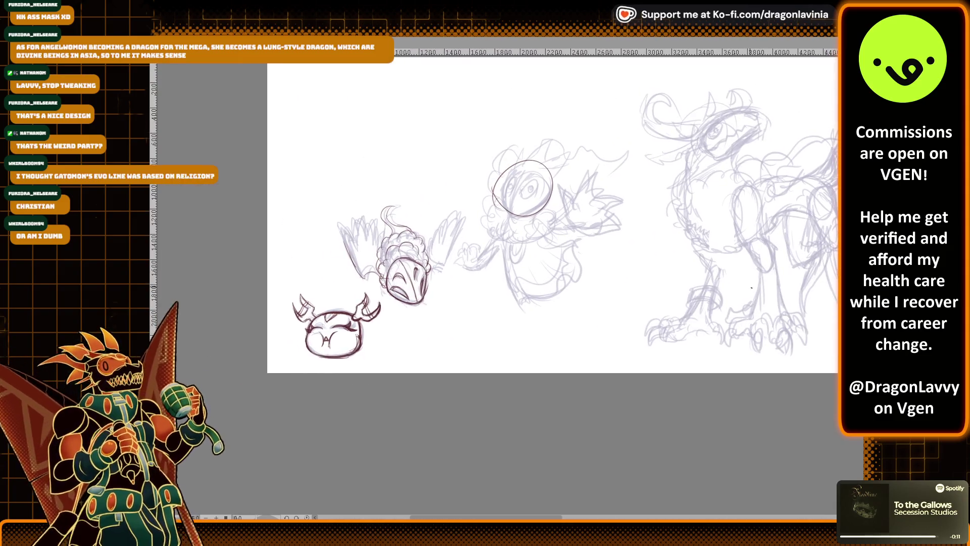
{"action": "scroll", "coordinate": [707, 274], "scroll_direction": "up", "scroll_amount": 1}
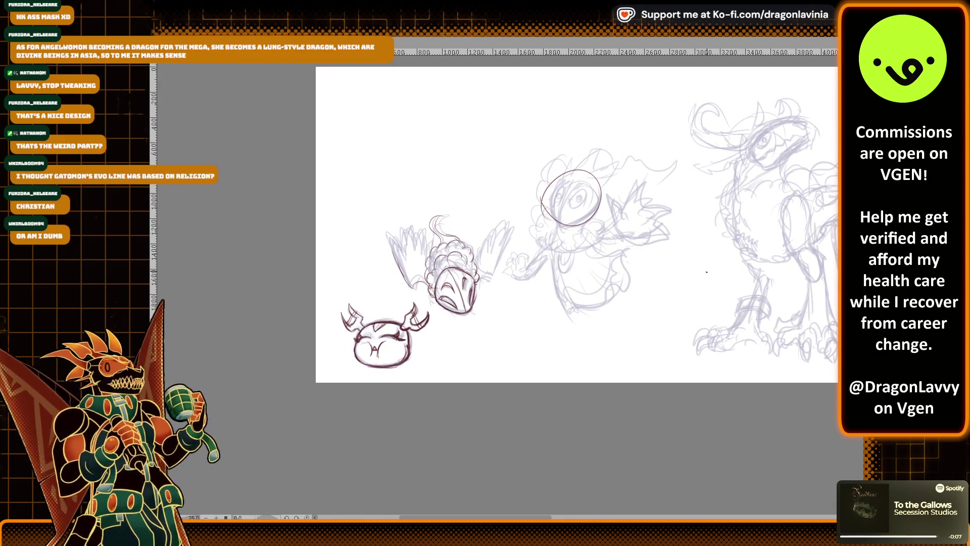
{"action": "key", "text": "ctrl+z"}
{"action": "scroll", "coordinate": [706, 272], "scroll_direction": "left", "scroll_amount": 3}
{"action": "scroll", "coordinate": [707, 271], "scroll_direction": "down", "scroll_amount": 1}
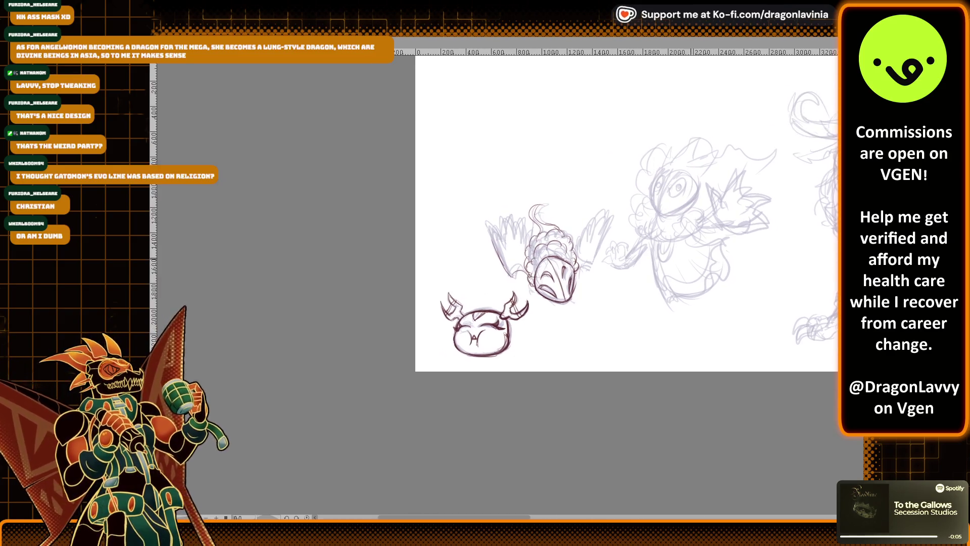
{"action": "scroll", "coordinate": [546, 235], "scroll_direction": "up", "scroll_amount": 5}
{"action": "scroll", "coordinate": [546, 235], "scroll_direction": "down", "scroll_amount": 3}
{"action": "scroll", "coordinate": [456, 267], "scroll_direction": "up", "scroll_amount": 2}
{"action": "scroll", "coordinate": [456, 266], "scroll_direction": "up", "scroll_amount": 3}
{"action": "scroll", "coordinate": [499, 298], "scroll_direction": "down", "scroll_amount": 1}
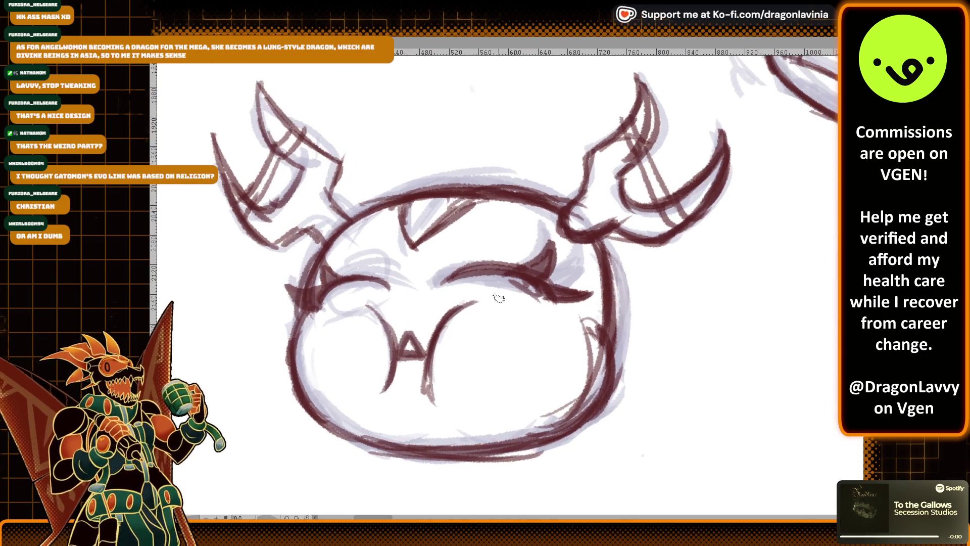
{"action": "scroll", "coordinate": [499, 299], "scroll_direction": "down", "scroll_amount": 2}
{"action": "scroll", "coordinate": [551, 309], "scroll_direction": "up", "scroll_amount": 3}
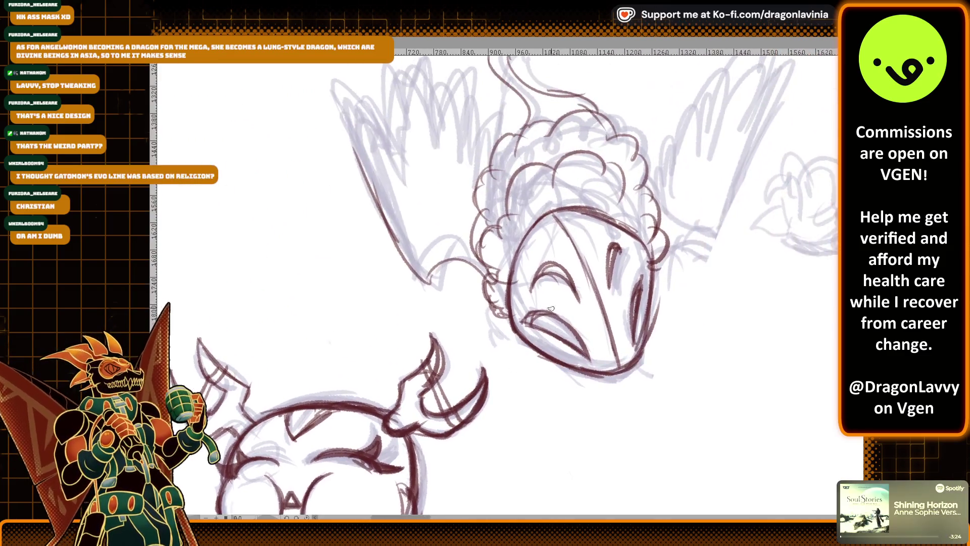
{"action": "scroll", "coordinate": [551, 308], "scroll_direction": "up", "scroll_amount": 1}
Ink the left wing's leading edge, upper edge, tip feathers and long feather lines
{"action": "left_click_drag", "start_coordinate": [342, 263], "coordinate": [416, 336]}
{"action": "left_click_drag", "start_coordinate": [288, 169], "coordinate": [320, 216]}
{"action": "mouse_move", "coordinate": [280, 110]}
{"action": "left_mouse_down"}
{"action": "mouse_move", "coordinate": [331, 177]}
{"action": "mouse_move", "coordinate": [344, 216]}
{"action": "left_mouse_up"}
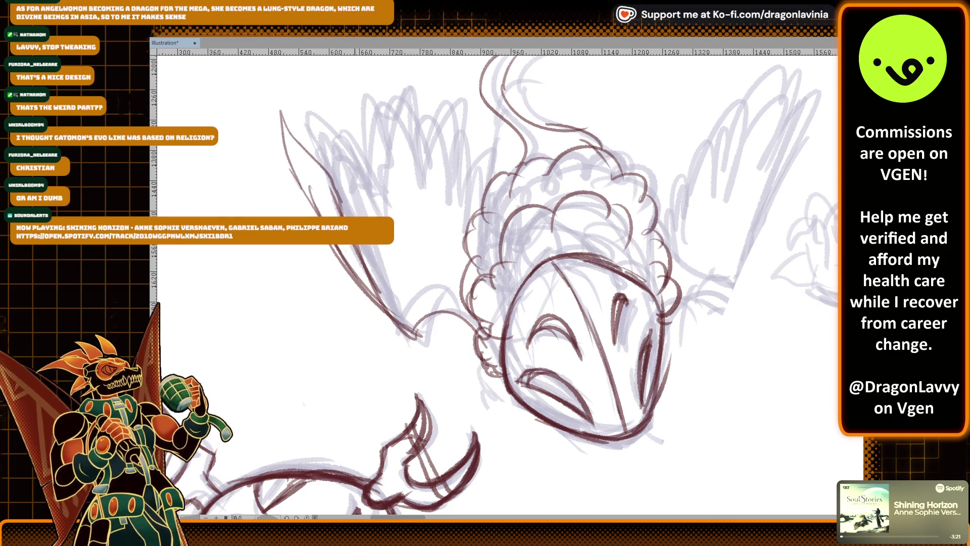
{"action": "mouse_move", "coordinate": [325, 156]}
{"action": "left_mouse_down"}
{"action": "mouse_move", "coordinate": [349, 215]}
{"action": "mouse_move", "coordinate": [365, 157]}
{"action": "mouse_move", "coordinate": [373, 205]}
{"action": "left_mouse_up"}
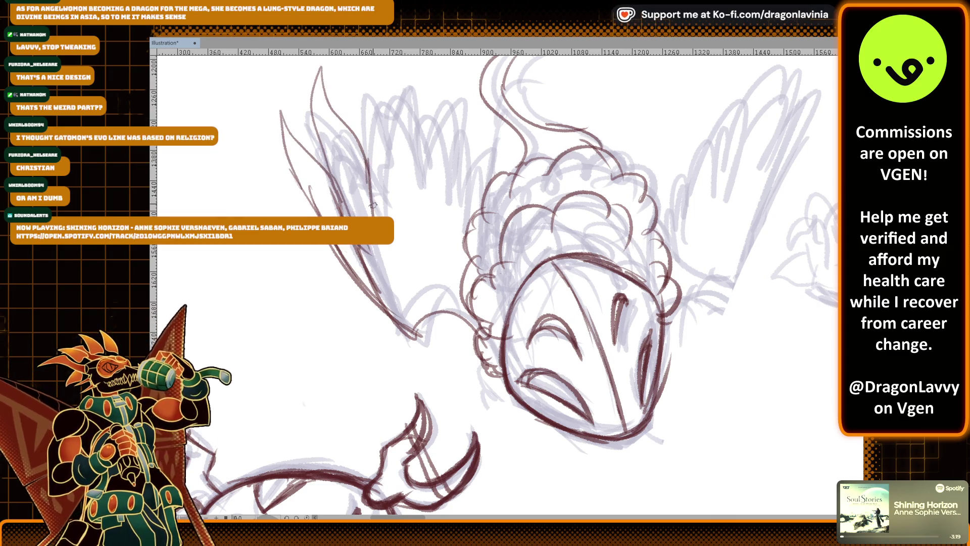
{"action": "left_click_drag", "start_coordinate": [302, 87], "coordinate": [345, 140]}
{"action": "left_click_drag", "start_coordinate": [299, 185], "coordinate": [326, 163]}
{"action": "mouse_move", "coordinate": [373, 194]}
{"action": "left_mouse_down"}
{"action": "mouse_move", "coordinate": [375, 217]}
{"action": "mouse_move", "coordinate": [385, 116]}
{"action": "mouse_move", "coordinate": [412, 139]}
{"action": "mouse_move", "coordinate": [408, 235]}
{"action": "mouse_move", "coordinate": [435, 127]}
{"action": "mouse_move", "coordinate": [460, 87]}
{"action": "left_mouse_up"}
{"action": "mouse_move", "coordinate": [445, 152]}
{"action": "left_mouse_down"}
{"action": "mouse_move", "coordinate": [422, 225]}
{"action": "mouse_move", "coordinate": [418, 169]}
{"action": "left_mouse_up"}
Add inner-side feathers, short strokes and hatching to the upper-left wing
{"action": "left_click_drag", "start_coordinate": [424, 231], "coordinate": [470, 162]}
{"action": "left_click_drag", "start_coordinate": [445, 193], "coordinate": [498, 128]}
{"action": "mouse_move", "coordinate": [497, 132]}
{"action": "left_mouse_down"}
{"action": "mouse_move", "coordinate": [442, 247]}
{"action": "mouse_move", "coordinate": [427, 231]}
{"action": "left_mouse_up"}
{"action": "left_click_drag", "start_coordinate": [484, 195], "coordinate": [464, 246]}
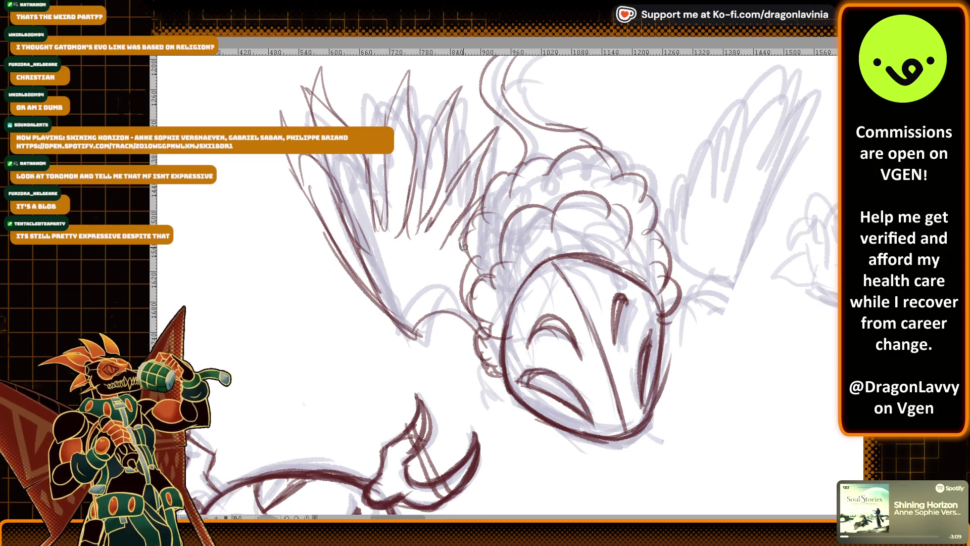
{"action": "left_click_drag", "start_coordinate": [305, 186], "coordinate": [316, 195]}
{"action": "left_click_drag", "start_coordinate": [309, 85], "coordinate": [345, 121]}
{"action": "mouse_move", "coordinate": [429, 154]}
{"action": "left_mouse_down"}
{"action": "mouse_move", "coordinate": [400, 237]}
{"action": "mouse_move", "coordinate": [422, 237]}
{"action": "left_mouse_up"}
{"action": "mouse_move", "coordinate": [482, 144]}
{"action": "left_mouse_down"}
{"action": "mouse_move", "coordinate": [437, 217]}
{"action": "mouse_move", "coordinate": [465, 177]}
{"action": "left_mouse_up"}
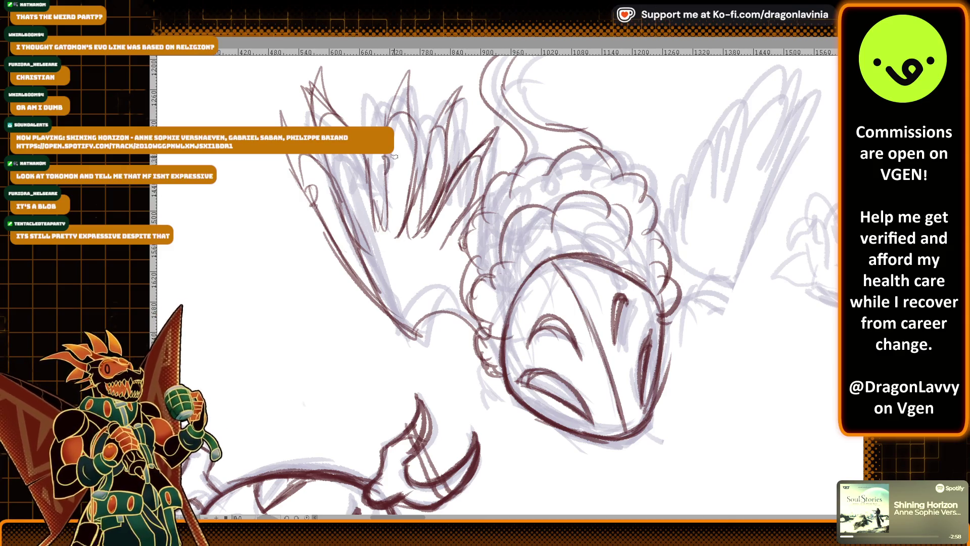
{"action": "left_click_drag", "start_coordinate": [414, 130], "coordinate": [407, 149]}
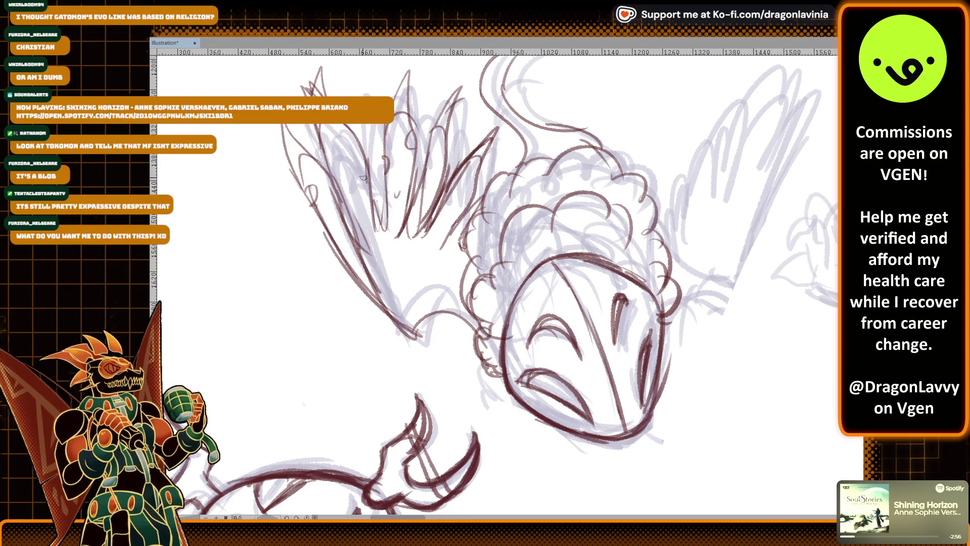
Ink where the left wing joins the creature's body
{"action": "left_click_drag", "start_coordinate": [467, 170], "coordinate": [395, 179]}
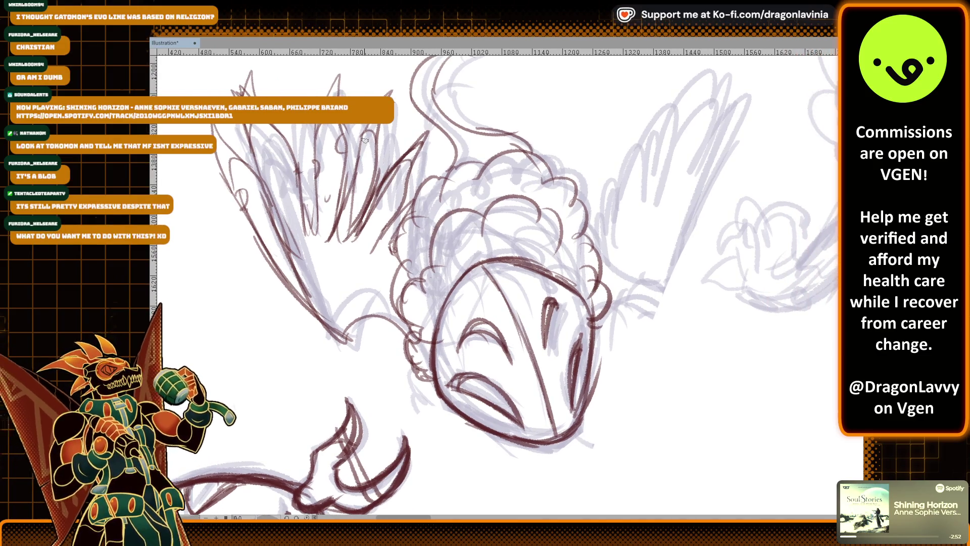
{"action": "left_click_drag", "start_coordinate": [618, 95], "coordinate": [573, 120]}
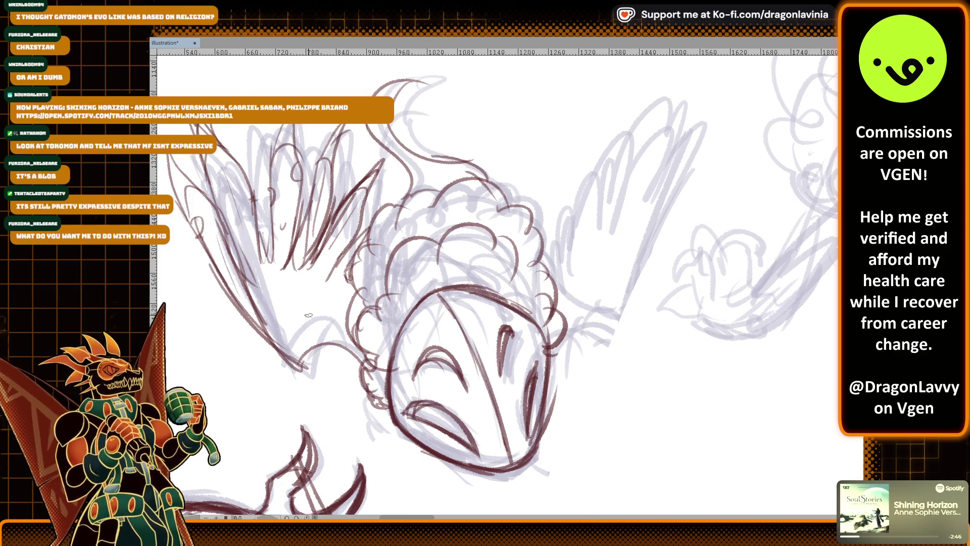
{"action": "left_click_drag", "start_coordinate": [311, 355], "coordinate": [286, 367]}
{"action": "mouse_move", "coordinate": [313, 328]}
{"action": "left_mouse_down"}
{"action": "mouse_move", "coordinate": [305, 365]}
{"action": "mouse_move", "coordinate": [320, 345]}
{"action": "left_mouse_up"}
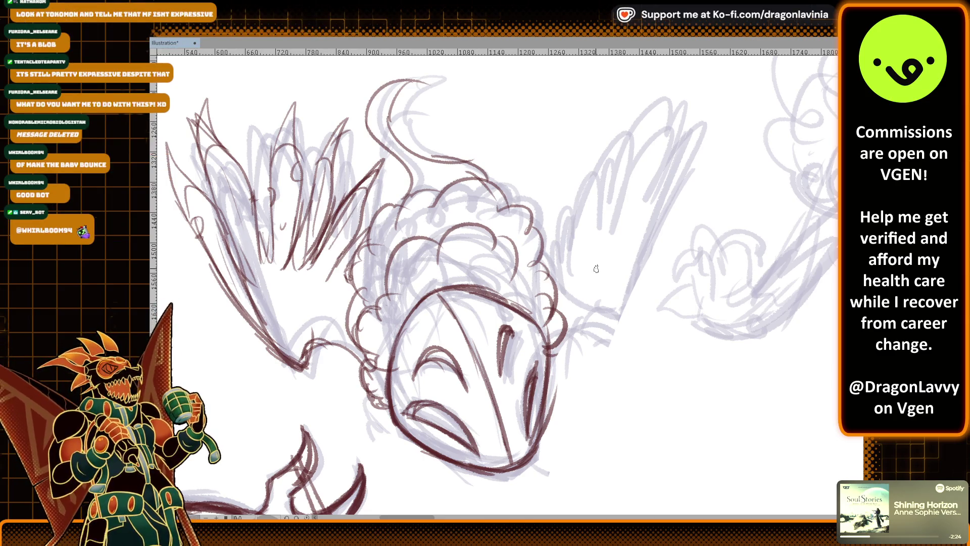
Outline the right wing, with touch-up strokes beside the neck and on the left wing
{"action": "mouse_move", "coordinate": [540, 293]}
{"action": "left_mouse_down"}
{"action": "mouse_move", "coordinate": [606, 337]}
{"action": "mouse_move", "coordinate": [638, 298]}
{"action": "mouse_move", "coordinate": [676, 169]}
{"action": "left_mouse_up"}
{"action": "left_click_drag", "start_coordinate": [641, 239], "coordinate": [672, 155]}
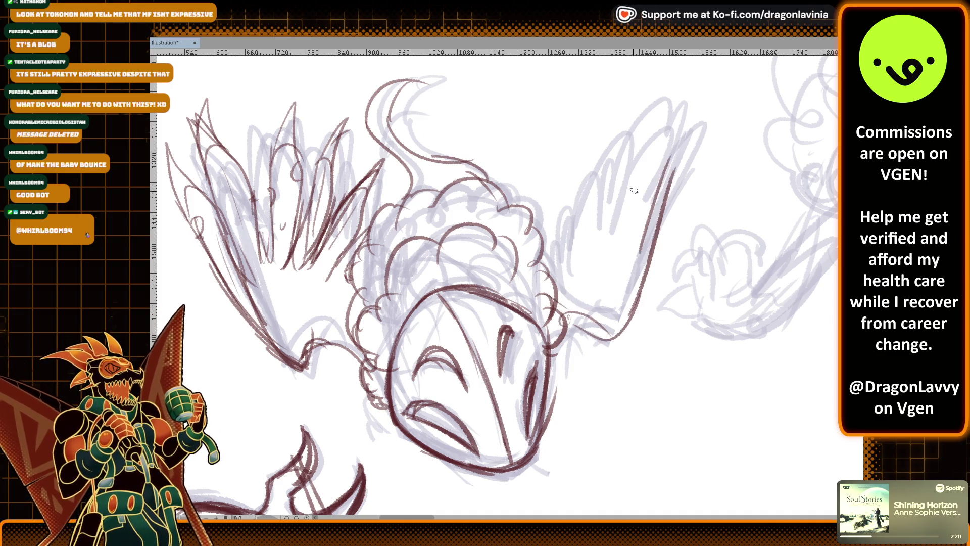
{"action": "left_click_drag", "start_coordinate": [347, 259], "coordinate": [378, 220]}
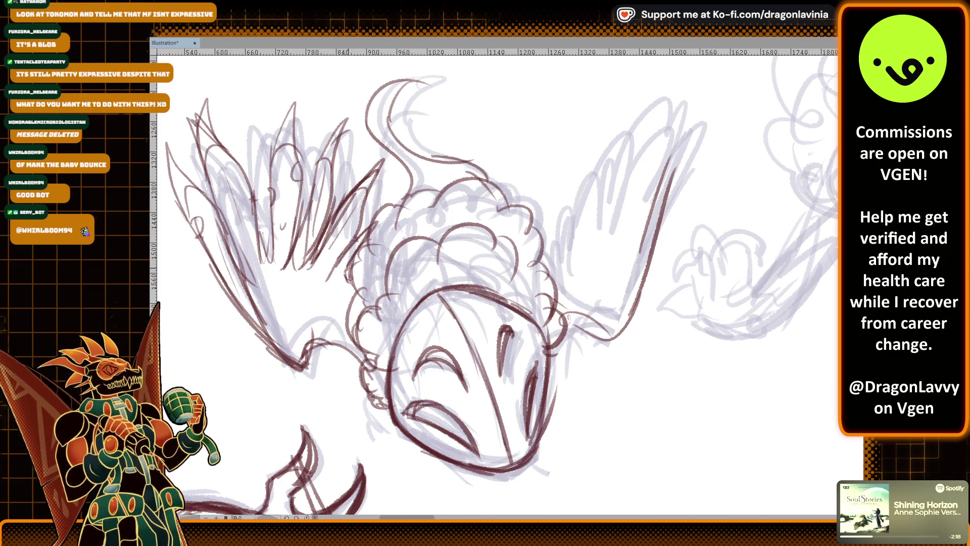
{"action": "left_click_drag", "start_coordinate": [212, 172], "coordinate": [196, 114]}
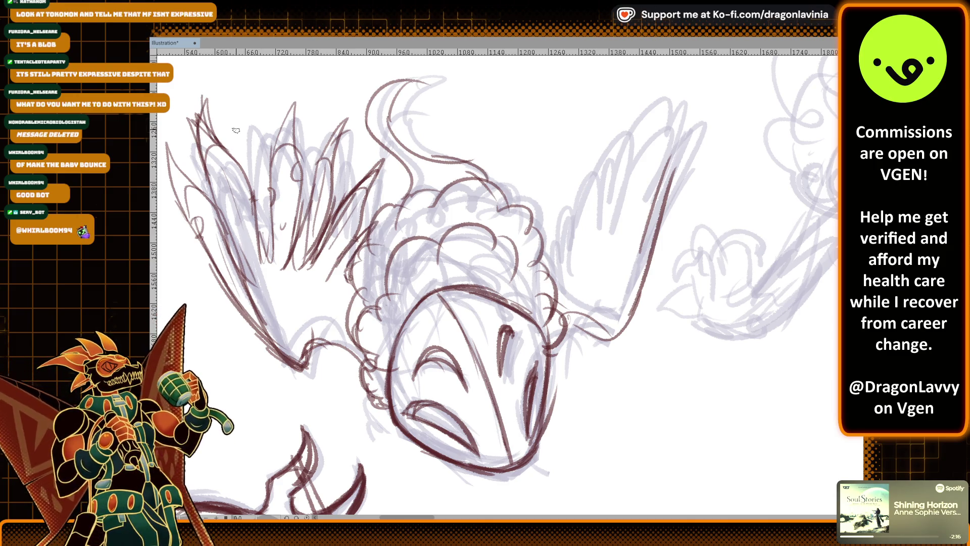
Ink the right wing's base, outer feathers and trailing feathers
{"action": "mouse_move", "coordinate": [556, 277]}
{"action": "left_mouse_down"}
{"action": "mouse_move", "coordinate": [550, 257]}
{"action": "mouse_move", "coordinate": [564, 263]}
{"action": "left_mouse_up"}
{"action": "mouse_move", "coordinate": [564, 206]}
{"action": "left_mouse_down"}
{"action": "mouse_move", "coordinate": [597, 123]}
{"action": "mouse_move", "coordinate": [581, 248]}
{"action": "left_mouse_up"}
{"action": "mouse_move", "coordinate": [594, 188]}
{"action": "left_mouse_down"}
{"action": "mouse_move", "coordinate": [655, 83]}
{"action": "mouse_move", "coordinate": [599, 217]}
{"action": "left_mouse_up"}
{"action": "left_click_drag", "start_coordinate": [626, 179], "coordinate": [693, 84]}
{"action": "left_click_drag", "start_coordinate": [672, 137], "coordinate": [638, 222]}
{"action": "mouse_move", "coordinate": [667, 162]}
{"action": "left_mouse_down"}
{"action": "mouse_move", "coordinate": [709, 94]}
{"action": "mouse_move", "coordinate": [664, 186]}
{"action": "mouse_move", "coordinate": [651, 263]}
{"action": "left_mouse_up"}
{"action": "left_click_drag", "start_coordinate": [556, 226], "coordinate": [546, 248]}
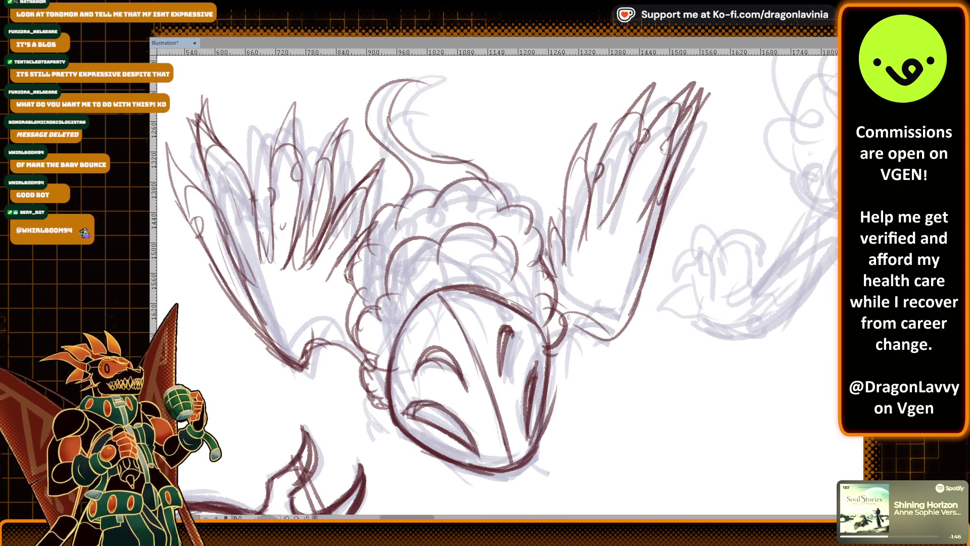
Add more feather lines and a long edge down the right wing
{"action": "scroll", "coordinate": [551, 267], "scroll_direction": "down", "scroll_amount": 2}
{"action": "scroll", "coordinate": [551, 267], "scroll_direction": "up", "scroll_amount": 2}
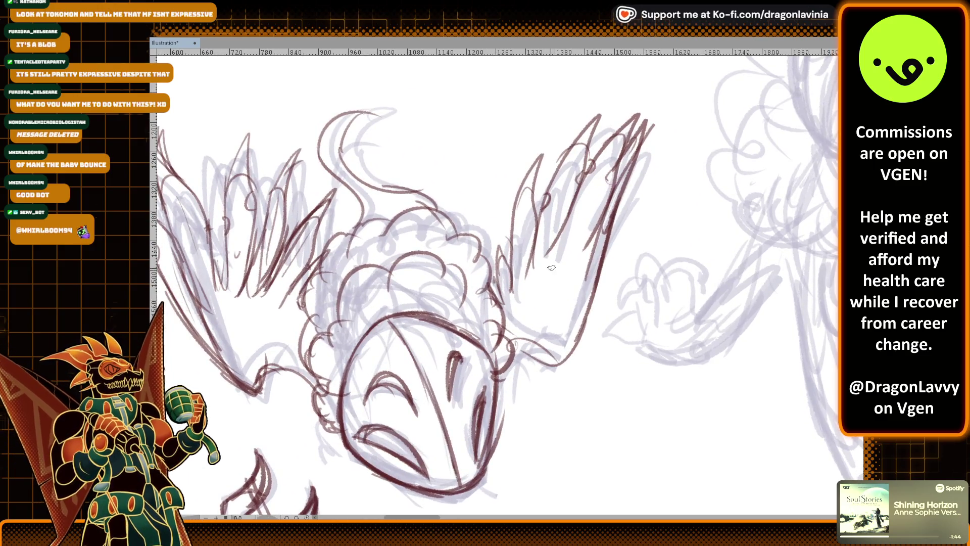
{"action": "left_click_drag", "start_coordinate": [548, 255], "coordinate": [541, 299]}
{"action": "mouse_move", "coordinate": [569, 222]}
{"action": "left_mouse_down"}
{"action": "mouse_move", "coordinate": [547, 272]}
{"action": "mouse_move", "coordinate": [561, 288]}
{"action": "left_mouse_up"}
{"action": "mouse_move", "coordinate": [596, 218]}
{"action": "left_mouse_down"}
{"action": "mouse_move", "coordinate": [562, 275]}
{"action": "mouse_move", "coordinate": [606, 169]}
{"action": "mouse_move", "coordinate": [596, 211]}
{"action": "left_mouse_up"}
{"action": "left_click_drag", "start_coordinate": [642, 136], "coordinate": [591, 210]}
{"action": "left_click_drag", "start_coordinate": [624, 177], "coordinate": [604, 245]}
{"action": "left_click_drag", "start_coordinate": [573, 289], "coordinate": [698, 228]}
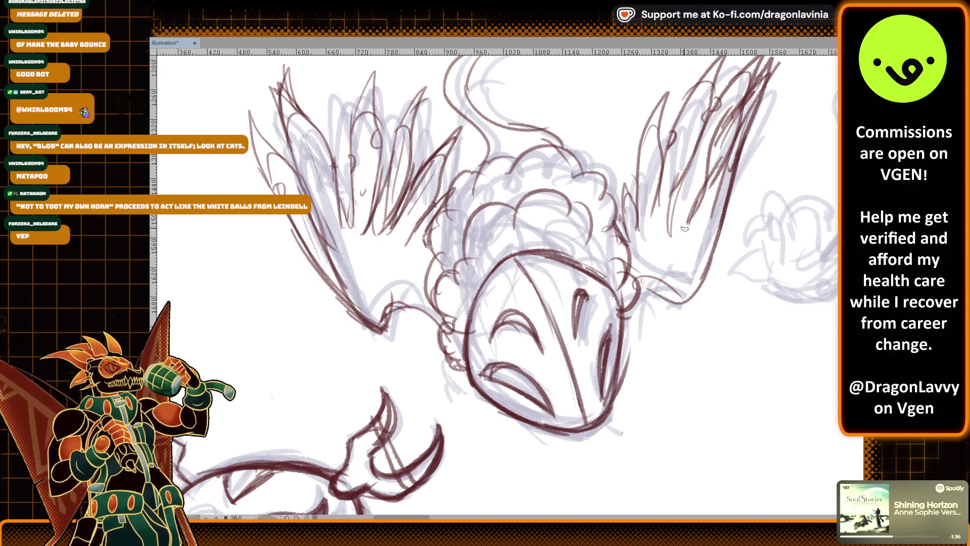
{"action": "mouse_move", "coordinate": [732, 174]}
{"action": "left_mouse_down"}
{"action": "mouse_move", "coordinate": [693, 289]}
{"action": "mouse_move", "coordinate": [703, 276]}
{"action": "mouse_move", "coordinate": [659, 299]}
{"action": "mouse_move", "coordinate": [629, 272]}
{"action": "left_mouse_up"}
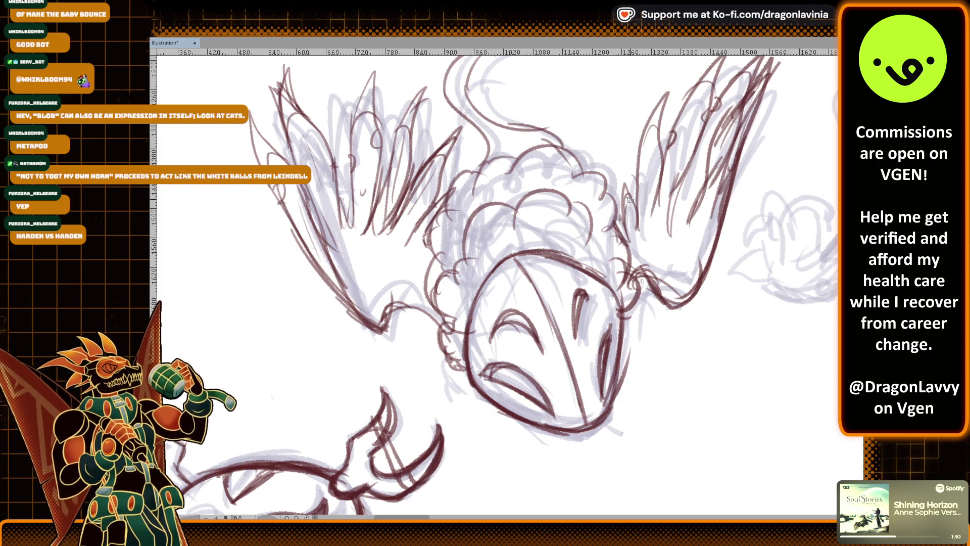
{"action": "left_click_drag", "start_coordinate": [482, 181], "coordinate": [540, 238]}
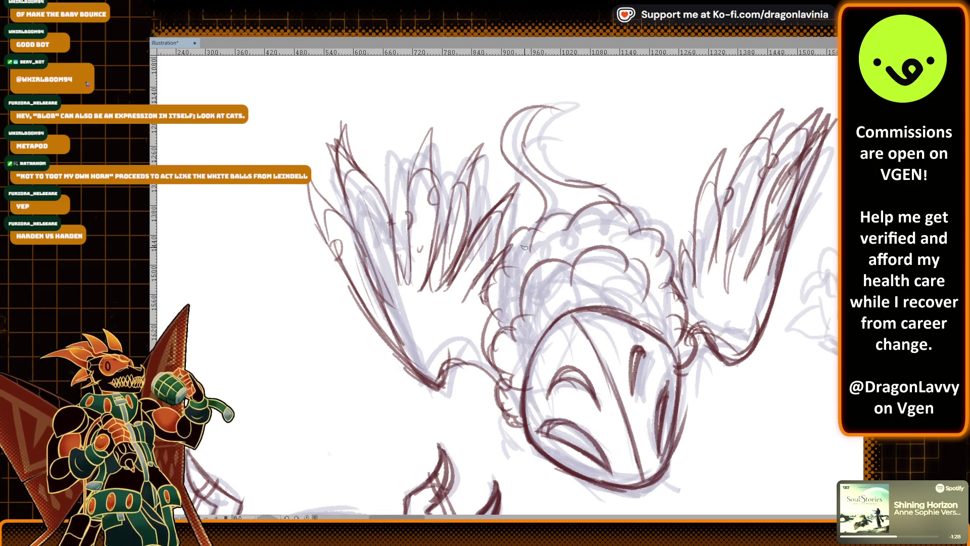
Zoom out and hide the pale sketch layer
{"action": "scroll", "coordinate": [524, 247], "scroll_direction": "down", "scroll_amount": 2}
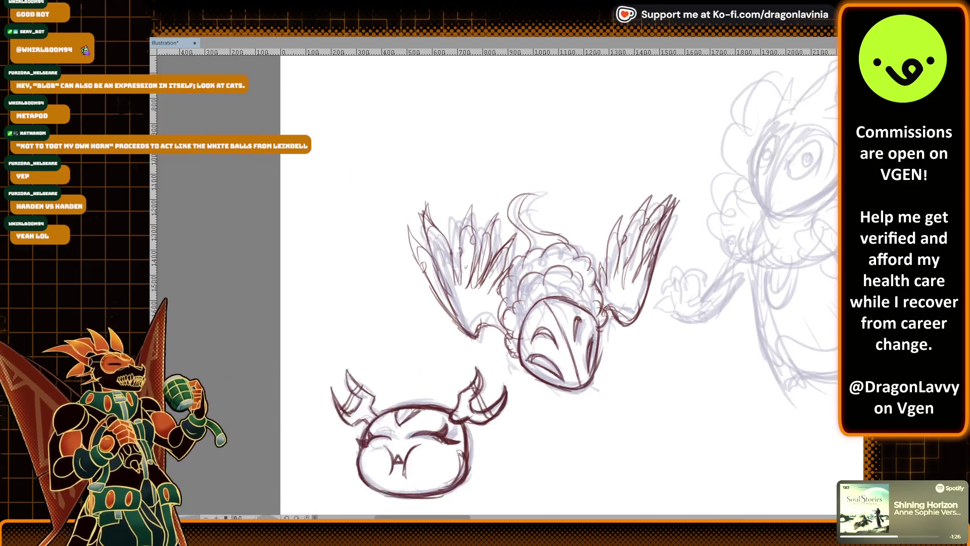
{"action": "scroll", "coordinate": [704, 201], "scroll_direction": "right", "scroll_amount": 5}
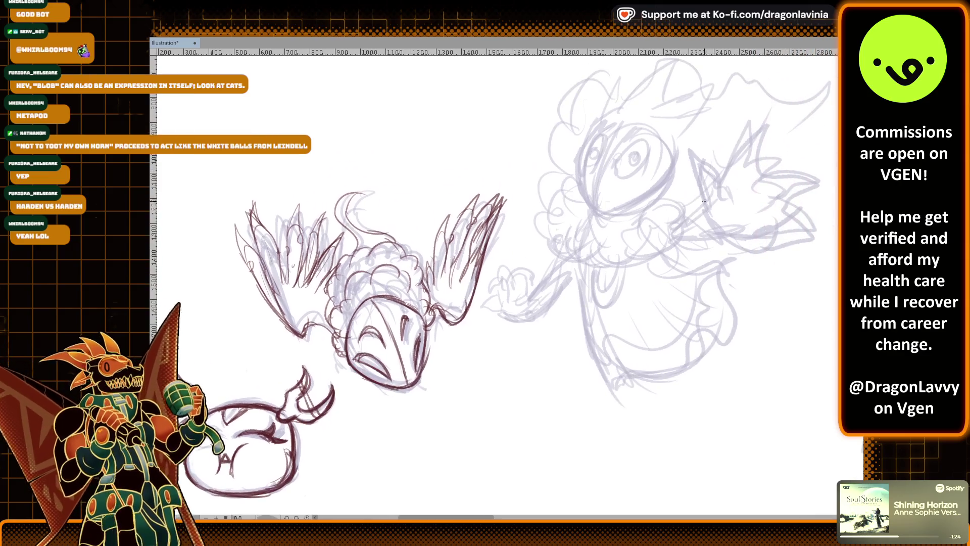
{"action": "scroll", "coordinate": [706, 222], "scroll_direction": "up", "scroll_amount": 1}
{"action": "scroll", "coordinate": [690, 202], "scroll_direction": "up", "scroll_amount": 1}
{"action": "scroll", "coordinate": [690, 202], "scroll_direction": "right", "scroll_amount": 1}
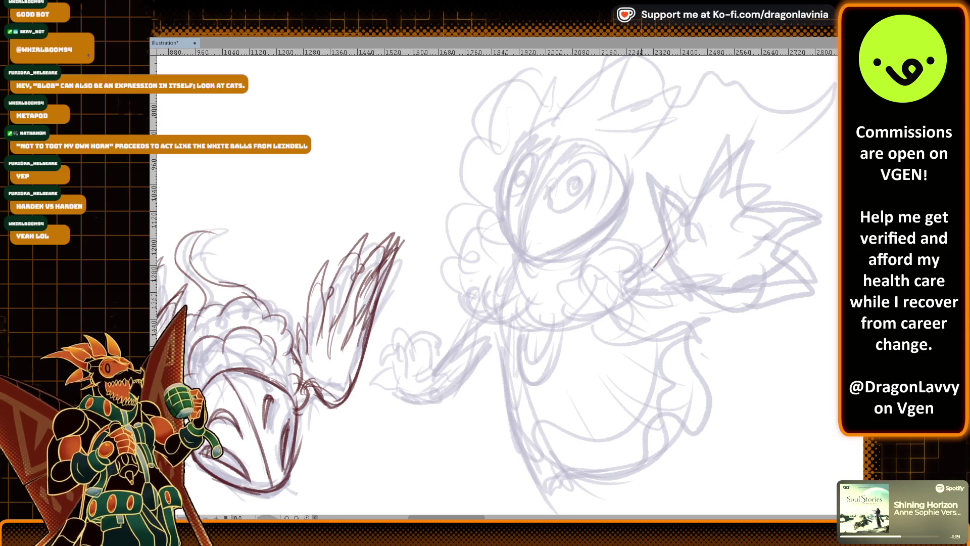
{"action": "scroll", "coordinate": [660, 285], "scroll_direction": "down", "scroll_amount": 2}
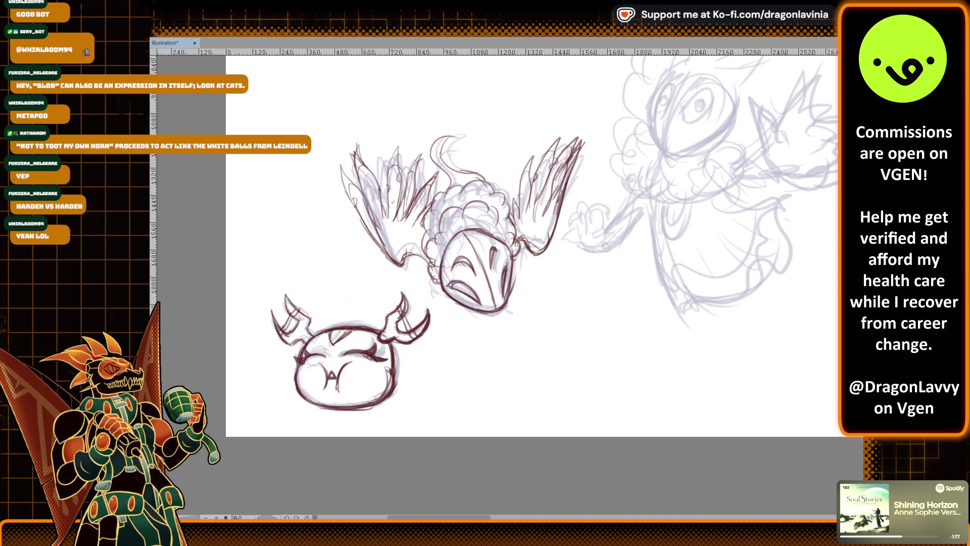
{"action": "key", "text": "Delete"}
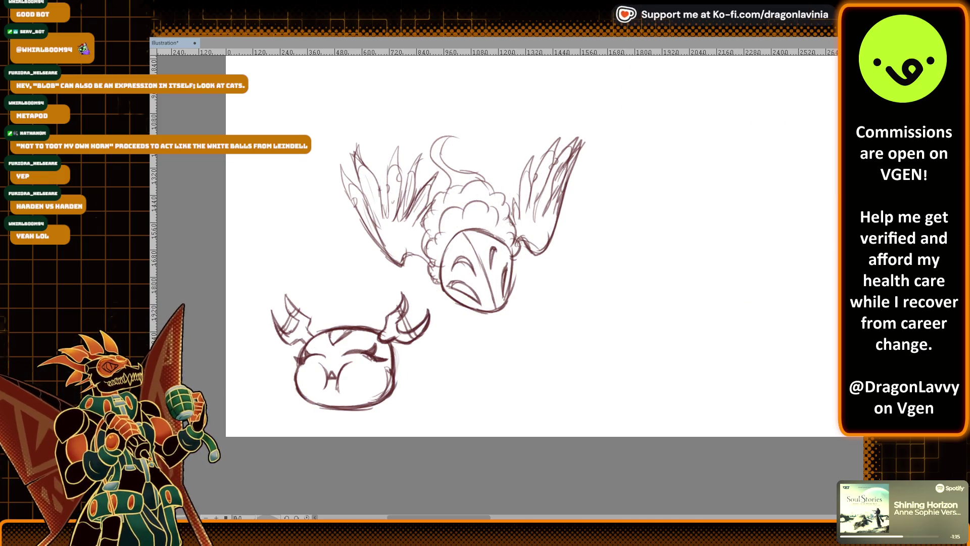
Zoom in to inspect the inked horned blob, then pan to the third creature
{"action": "mouse_move", "coordinate": [475, 272]}
{"action": "left_mouse_down"}
{"action": "mouse_move", "coordinate": [611, 283]}
{"action": "mouse_move", "coordinate": [565, 225]}
{"action": "mouse_move", "coordinate": [522, 268]}
{"action": "left_mouse_up"}
{"action": "scroll", "coordinate": [671, 268], "scroll_direction": "up", "scroll_amount": 1}
{"action": "scroll", "coordinate": [501, 424], "scroll_direction": "up", "scroll_amount": 3}
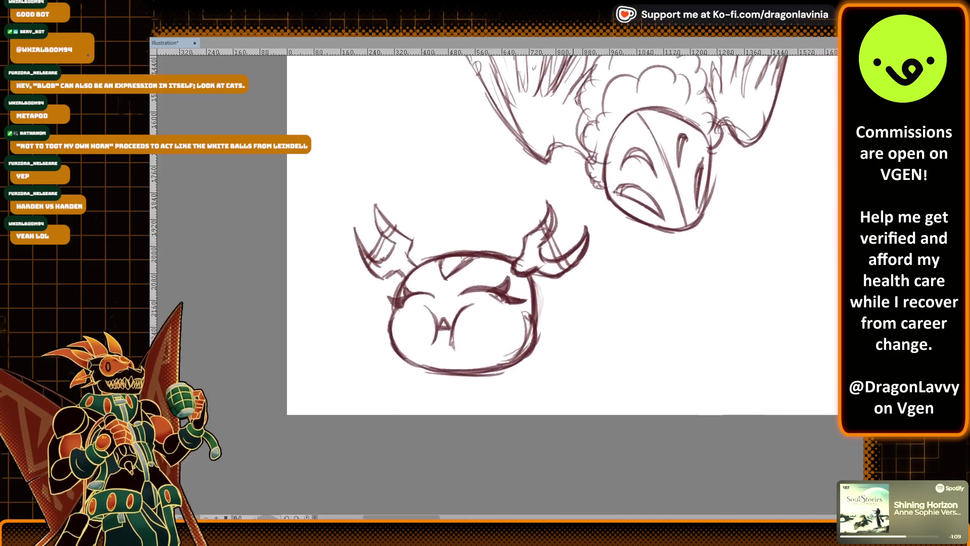
{"action": "scroll", "coordinate": [575, 365], "scroll_direction": "up", "scroll_amount": 2}
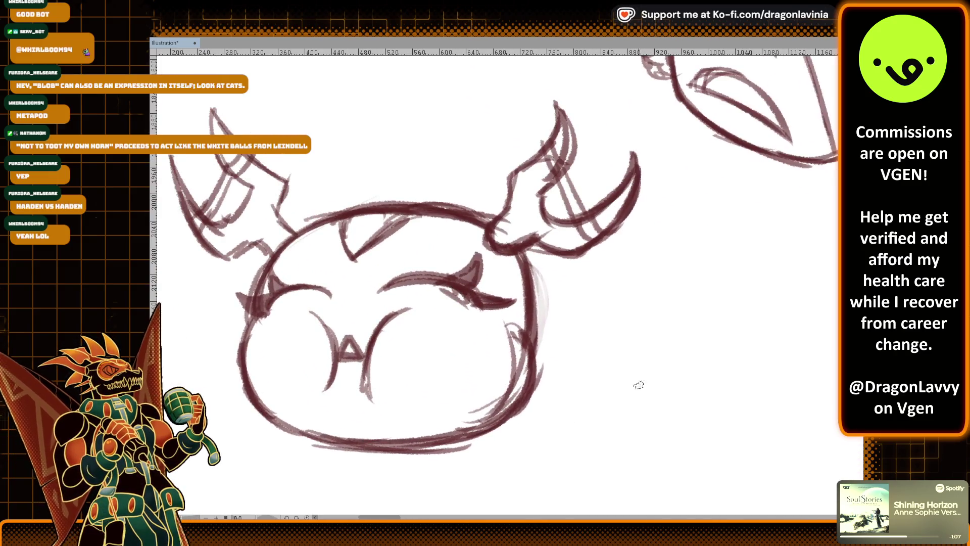
{"action": "scroll", "coordinate": [638, 385], "scroll_direction": "down", "scroll_amount": 5}
{"action": "mouse_move", "coordinate": [829, 237]}
{"action": "left_mouse_down"}
{"action": "mouse_move", "coordinate": [780, 138]}
{"action": "mouse_move", "coordinate": [699, 300]}
{"action": "left_mouse_up"}
Try outlining the first finger's hooked claw, undoing the trial strokes to start over
{"action": "scroll", "coordinate": [692, 233], "scroll_direction": "up", "scroll_amount": 3}
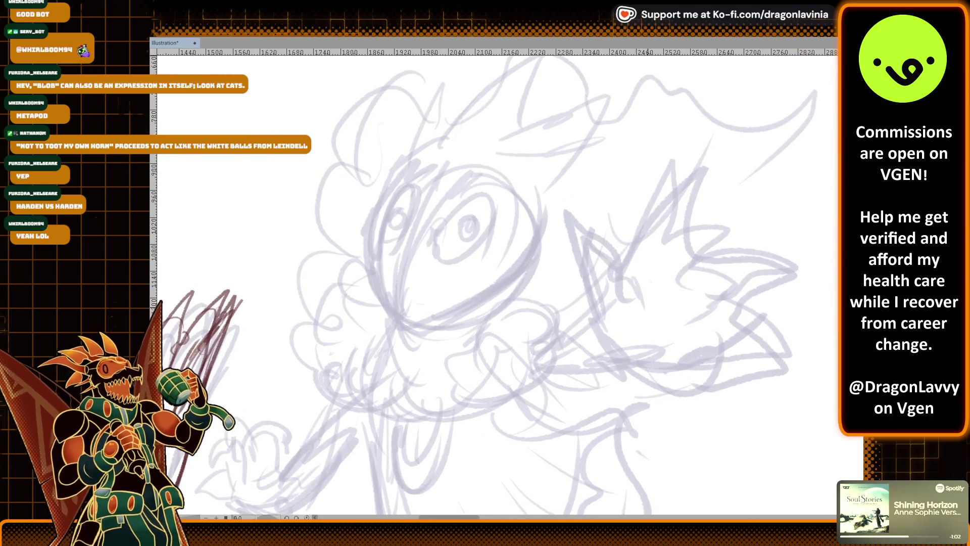
{"action": "scroll", "coordinate": [680, 228], "scroll_direction": "down", "scroll_amount": 1}
{"action": "mouse_move", "coordinate": [555, 222]}
{"action": "left_mouse_down"}
{"action": "mouse_move", "coordinate": [601, 265]}
{"action": "mouse_move", "coordinate": [609, 298]}
{"action": "left_mouse_up"}
{"action": "key", "text": "ctrl+z"}
{"action": "left_click_drag", "start_coordinate": [561, 228], "coordinate": [593, 284]}
{"action": "left_click_drag", "start_coordinate": [561, 227], "coordinate": [616, 305]}
{"action": "mouse_move", "coordinate": [555, 271]}
{"action": "left_mouse_down"}
{"action": "mouse_move", "coordinate": [545, 238]}
{"action": "mouse_move", "coordinate": [566, 229]}
{"action": "mouse_move", "coordinate": [552, 257]}
{"action": "mouse_move", "coordinate": [587, 369]}
{"action": "left_mouse_up"}
{"action": "key", "text": "ctrl+z"}
{"action": "mouse_move", "coordinate": [552, 264]}
{"action": "left_mouse_down"}
{"action": "mouse_move", "coordinate": [599, 389]}
{"action": "mouse_move", "coordinate": [677, 428]}
{"action": "left_mouse_up"}
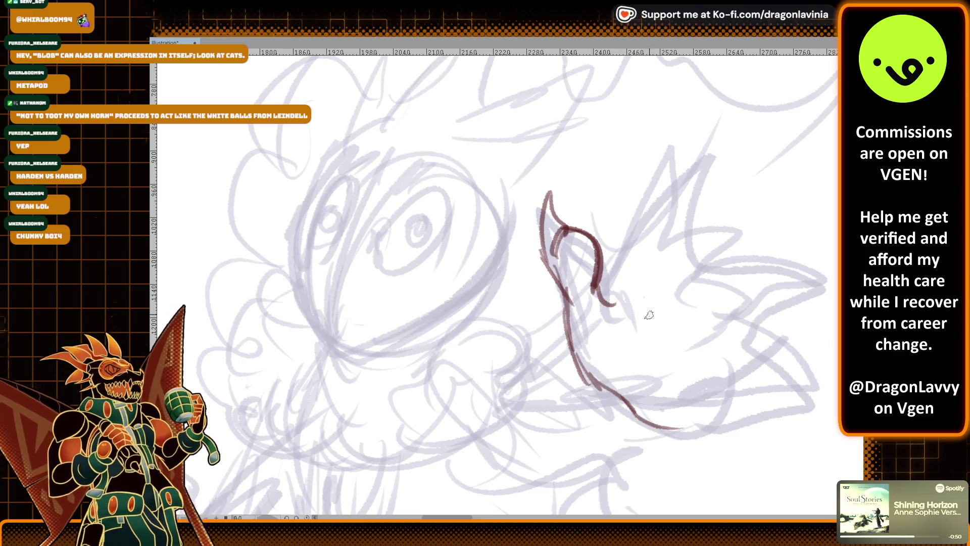
{"action": "mouse_move", "coordinate": [596, 290]}
{"action": "left_mouse_down"}
{"action": "mouse_move", "coordinate": [628, 198]}
{"action": "mouse_move", "coordinate": [683, 122]}
{"action": "mouse_move", "coordinate": [656, 202]}
{"action": "mouse_move", "coordinate": [700, 229]}
{"action": "mouse_move", "coordinate": [784, 215]}
{"action": "left_mouse_up"}
{"action": "key", "text": "ctrl+z"}
{"action": "key", "text": "ctrl+z"}
{"action": "key", "text": "ctrl+z"}
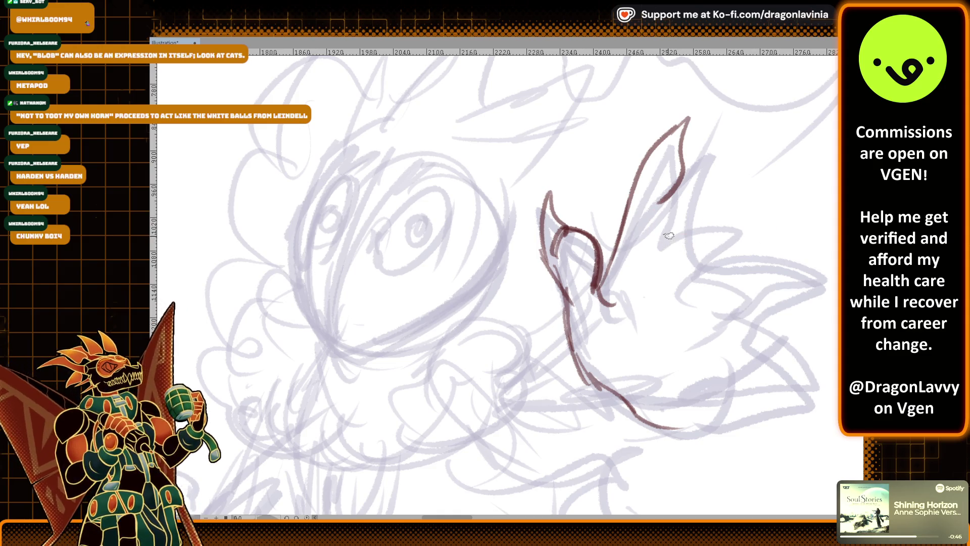
{"action": "key", "text": "ctrl+z"}
{"action": "key", "text": "ctrl+z"}
{"action": "key", "text": "ctrl+z"}
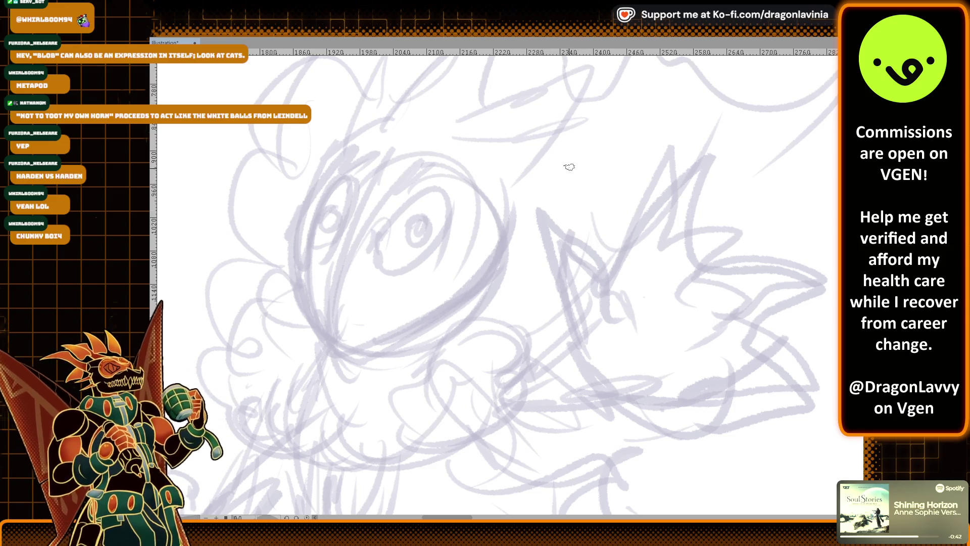
Redraw the first finger as a thickened doubled arc with a pointed tip
{"action": "mouse_move", "coordinate": [577, 205]}
{"action": "left_mouse_down"}
{"action": "mouse_move", "coordinate": [596, 273]}
{"action": "mouse_move", "coordinate": [620, 302]}
{"action": "left_mouse_up"}
{"action": "mouse_move", "coordinate": [553, 273]}
{"action": "left_mouse_down"}
{"action": "mouse_move", "coordinate": [534, 212]}
{"action": "mouse_move", "coordinate": [550, 203]}
{"action": "left_mouse_up"}
{"action": "mouse_move", "coordinate": [531, 235]}
{"action": "left_mouse_down"}
{"action": "mouse_move", "coordinate": [539, 180]}
{"action": "mouse_move", "coordinate": [571, 220]}
{"action": "mouse_move", "coordinate": [570, 346]}
{"action": "left_mouse_up"}
{"action": "mouse_move", "coordinate": [551, 211]}
{"action": "left_mouse_down"}
{"action": "mouse_move", "coordinate": [595, 255]}
{"action": "mouse_move", "coordinate": [588, 286]}
{"action": "mouse_move", "coordinate": [556, 157]}
{"action": "mouse_move", "coordinate": [571, 218]}
{"action": "left_mouse_up"}
{"action": "mouse_move", "coordinate": [540, 185]}
{"action": "left_mouse_down"}
{"action": "mouse_move", "coordinate": [536, 252]}
{"action": "mouse_move", "coordinate": [564, 293]}
{"action": "mouse_move", "coordinate": [629, 308]}
{"action": "left_mouse_up"}
{"action": "mouse_move", "coordinate": [639, 222]}
{"action": "left_mouse_down"}
{"action": "mouse_move", "coordinate": [612, 286]}
{"action": "mouse_move", "coordinate": [687, 134]}
{"action": "mouse_move", "coordinate": [695, 253]}
{"action": "left_mouse_up"}
{"action": "key", "text": "ctrl+z"}
Draw the second finger's rising outline and pointed tip, plus the hand's right side
{"action": "mouse_move", "coordinate": [571, 207]}
{"action": "left_mouse_down"}
{"action": "mouse_move", "coordinate": [619, 283]}
{"action": "mouse_move", "coordinate": [651, 188]}
{"action": "mouse_move", "coordinate": [698, 132]}
{"action": "mouse_move", "coordinate": [664, 221]}
{"action": "mouse_move", "coordinate": [672, 239]}
{"action": "left_mouse_up"}
{"action": "key", "text": "ctrl+z"}
{"action": "mouse_move", "coordinate": [690, 146]}
{"action": "left_mouse_down"}
{"action": "mouse_move", "coordinate": [678, 215]}
{"action": "mouse_move", "coordinate": [691, 258]}
{"action": "mouse_move", "coordinate": [818, 215]}
{"action": "mouse_move", "coordinate": [809, 263]}
{"action": "mouse_move", "coordinate": [741, 276]}
{"action": "left_mouse_up"}
{"action": "left_click_drag", "start_coordinate": [753, 229], "coordinate": [764, 278]}
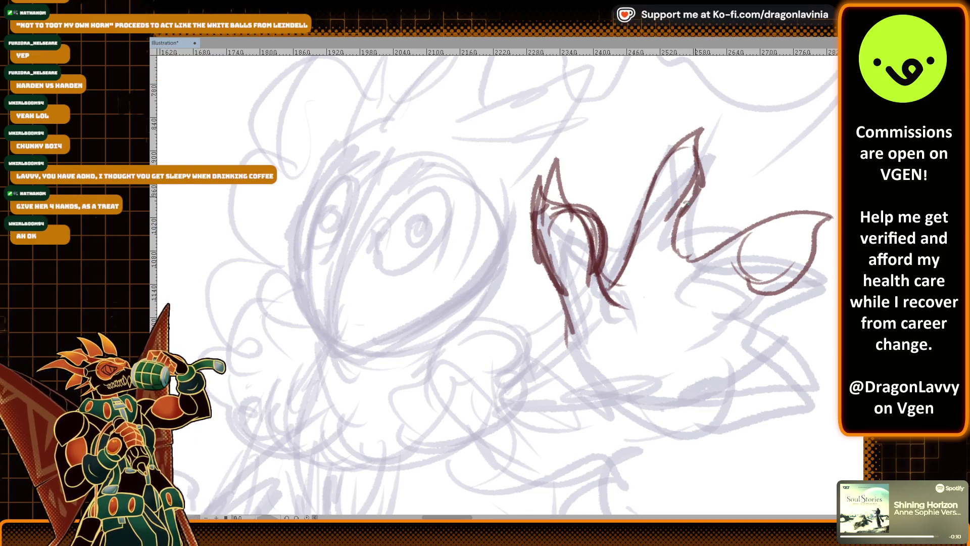
{"action": "mouse_move", "coordinate": [651, 192]}
{"action": "left_mouse_down"}
{"action": "mouse_move", "coordinate": [642, 199]}
{"action": "mouse_move", "coordinate": [697, 152]}
{"action": "mouse_move", "coordinate": [692, 213]}
{"action": "mouse_move", "coordinate": [688, 127]}
{"action": "left_mouse_up"}
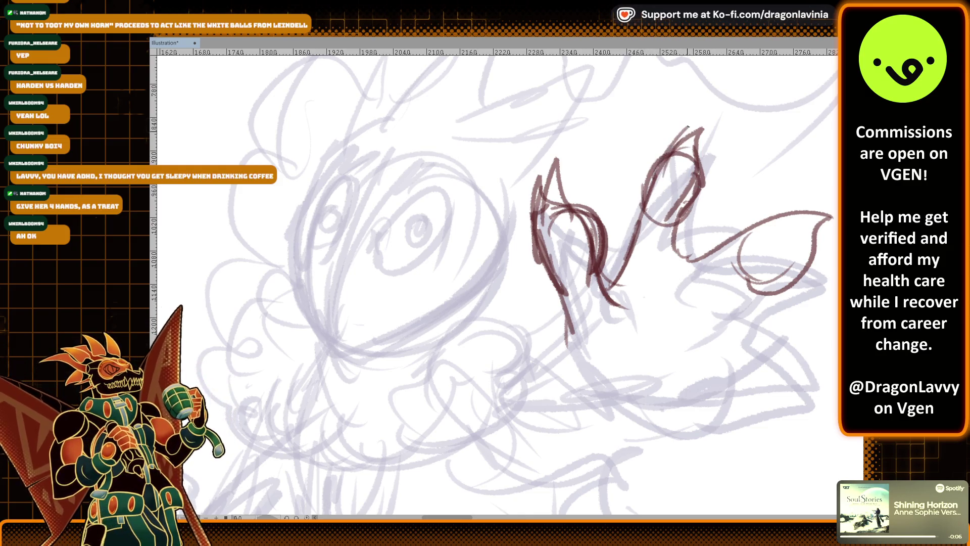
Ink the hand's lower right edge, the first finger's lower edge and the underside
{"action": "mouse_move", "coordinate": [764, 289]}
{"action": "left_mouse_down"}
{"action": "mouse_move", "coordinate": [728, 304]}
{"action": "mouse_move", "coordinate": [752, 335]}
{"action": "mouse_move", "coordinate": [833, 367]}
{"action": "left_mouse_up"}
{"action": "mouse_move", "coordinate": [756, 373]}
{"action": "left_mouse_down"}
{"action": "mouse_move", "coordinate": [792, 394]}
{"action": "mouse_move", "coordinate": [786, 349]}
{"action": "mouse_move", "coordinate": [833, 371]}
{"action": "mouse_move", "coordinate": [814, 366]}
{"action": "mouse_move", "coordinate": [832, 386]}
{"action": "left_mouse_up"}
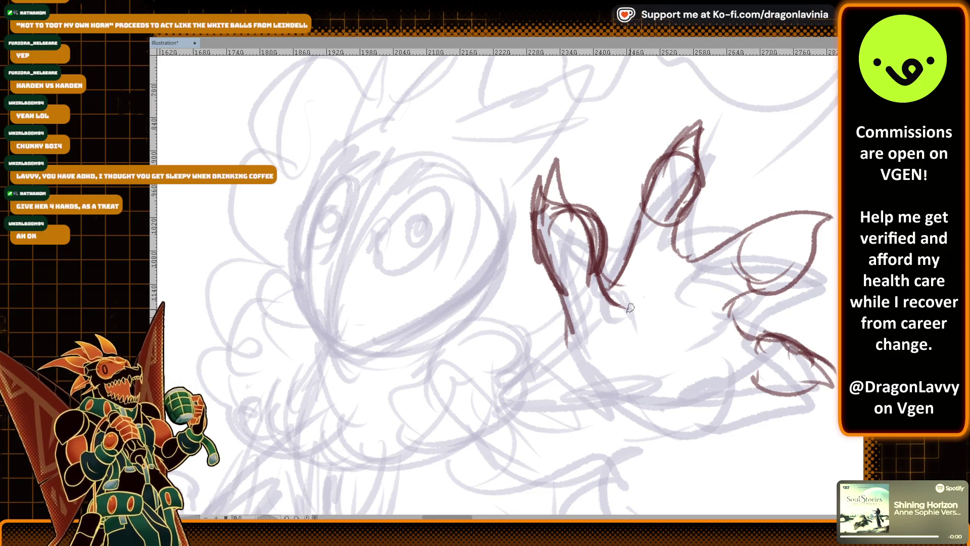
{"action": "mouse_move", "coordinate": [580, 340]}
{"action": "left_mouse_down"}
{"action": "mouse_move", "coordinate": [609, 394]}
{"action": "mouse_move", "coordinate": [766, 378]}
{"action": "left_mouse_up"}
{"action": "mouse_move", "coordinate": [601, 326]}
{"action": "left_mouse_down"}
{"action": "mouse_move", "coordinate": [590, 296]}
{"action": "mouse_move", "coordinate": [546, 328]}
{"action": "mouse_move", "coordinate": [518, 366]}
{"action": "mouse_move", "coordinate": [626, 399]}
{"action": "mouse_move", "coordinate": [661, 379]}
{"action": "mouse_move", "coordinate": [707, 382]}
{"action": "mouse_move", "coordinate": [782, 326]}
{"action": "left_mouse_up"}
Ink the curls on the head's left, a chin-to-arm line and the arm's underside
{"action": "left_click_drag", "start_coordinate": [717, 275], "coordinate": [760, 311]}
{"action": "scroll", "coordinate": [765, 293], "scroll_direction": "down", "scroll_amount": 5}
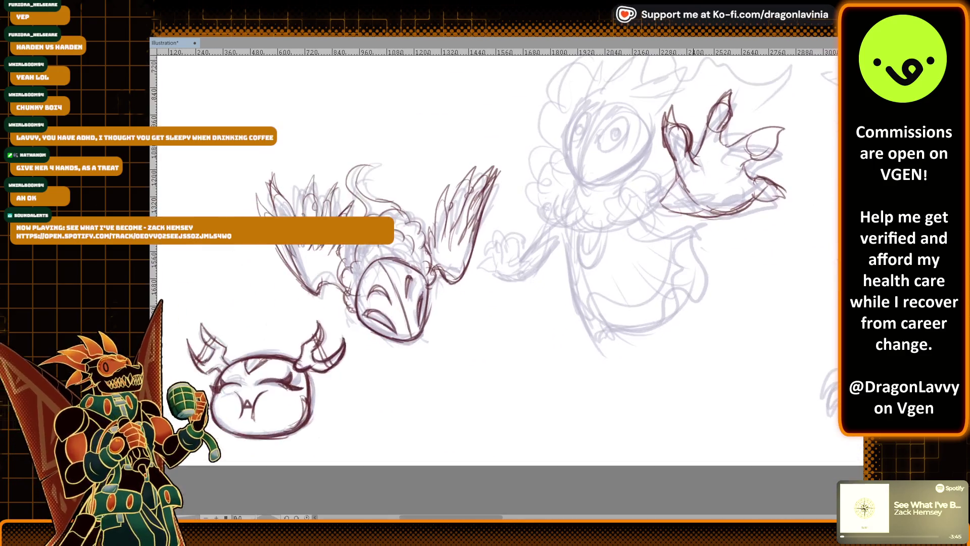
{"action": "scroll", "coordinate": [694, 257], "scroll_direction": "up", "scroll_amount": 2}
{"action": "mouse_move", "coordinate": [480, 158]}
{"action": "left_mouse_down"}
{"action": "mouse_move", "coordinate": [486, 206]}
{"action": "mouse_move", "coordinate": [473, 246]}
{"action": "mouse_move", "coordinate": [556, 284]}
{"action": "mouse_move", "coordinate": [615, 242]}
{"action": "left_mouse_up"}
{"action": "left_click_drag", "start_coordinate": [591, 272], "coordinate": [657, 238]}
{"action": "scroll", "coordinate": [682, 202], "scroll_direction": "right", "scroll_amount": 2}
{"action": "mouse_move", "coordinate": [656, 195]}
{"action": "left_mouse_down"}
{"action": "mouse_move", "coordinate": [637, 233]}
{"action": "mouse_move", "coordinate": [704, 252]}
{"action": "mouse_move", "coordinate": [745, 244]}
{"action": "left_mouse_up"}
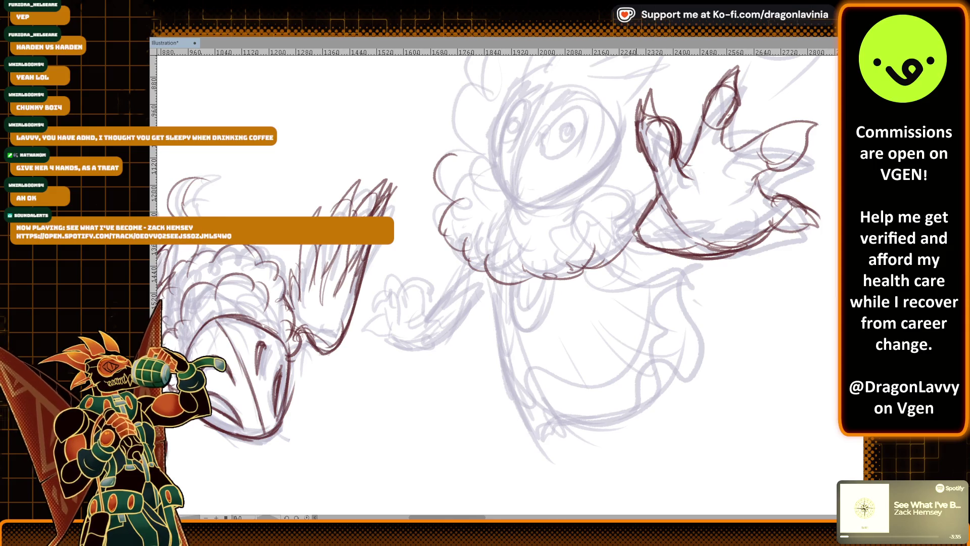
Ink the U-shaped tongue under the chin and the lower body's outline
{"action": "mouse_move", "coordinate": [512, 281]}
{"action": "left_mouse_down"}
{"action": "mouse_move", "coordinate": [511, 307]}
{"action": "mouse_move", "coordinate": [533, 324]}
{"action": "mouse_move", "coordinate": [555, 277]}
{"action": "left_mouse_up"}
{"action": "left_click_drag", "start_coordinate": [523, 320], "coordinate": [553, 272]}
{"action": "left_click_drag", "start_coordinate": [515, 300], "coordinate": [535, 275]}
{"action": "left_click_drag", "start_coordinate": [607, 266], "coordinate": [662, 275]}
{"action": "mouse_move", "coordinate": [496, 290]}
{"action": "left_mouse_down"}
{"action": "mouse_move", "coordinate": [506, 373]}
{"action": "mouse_move", "coordinate": [539, 436]}
{"action": "mouse_move", "coordinate": [659, 379]}
{"action": "left_mouse_up"}
{"action": "left_click_drag", "start_coordinate": [574, 329], "coordinate": [656, 369]}
{"action": "left_click_drag", "start_coordinate": [589, 295], "coordinate": [650, 326]}
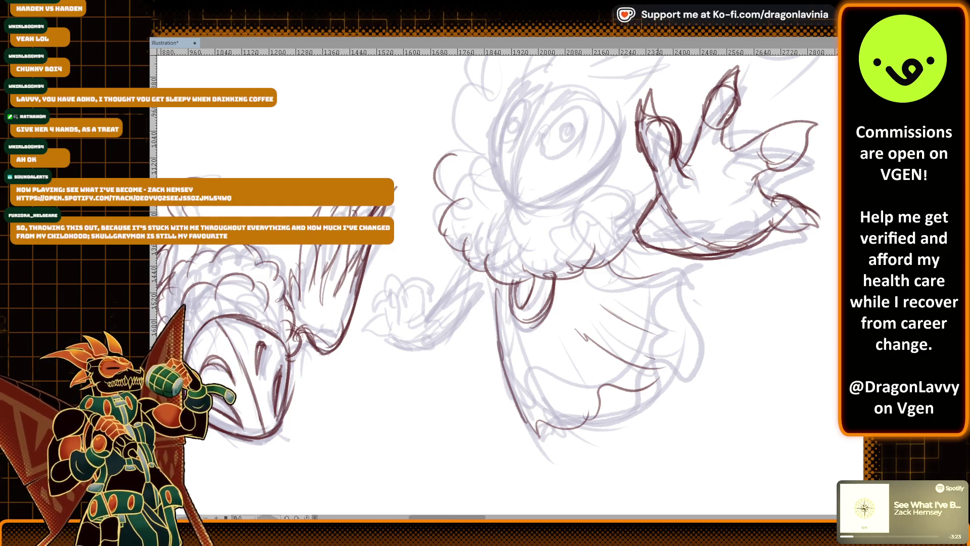
{"action": "mouse_move", "coordinate": [664, 371]}
{"action": "left_mouse_down"}
{"action": "mouse_move", "coordinate": [614, 392]}
{"action": "mouse_move", "coordinate": [659, 394]}
{"action": "mouse_move", "coordinate": [658, 363]}
{"action": "mouse_move", "coordinate": [677, 331]}
{"action": "left_mouse_up"}
{"action": "mouse_move", "coordinate": [634, 308]}
{"action": "left_mouse_down"}
{"action": "mouse_move", "coordinate": [682, 294]}
{"action": "mouse_move", "coordinate": [672, 350]}
{"action": "left_mouse_up"}
{"action": "mouse_move", "coordinate": [639, 275]}
{"action": "left_mouse_down"}
{"action": "mouse_move", "coordinate": [666, 267]}
{"action": "mouse_move", "coordinate": [683, 292]}
{"action": "left_mouse_up"}
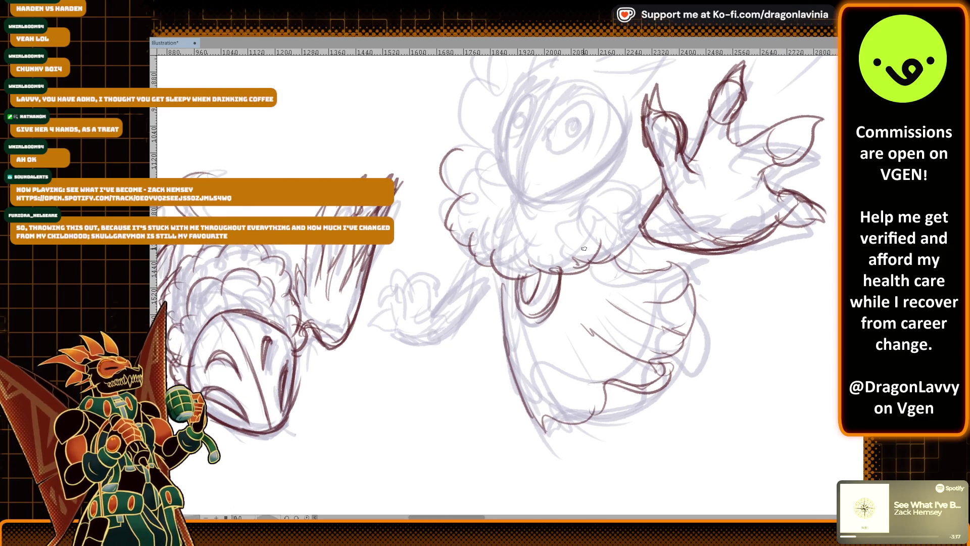
Redraw the mouth outline and the curve under the snout
{"action": "left_click_drag", "start_coordinate": [528, 316], "coordinate": [545, 303]}
{"action": "mouse_move", "coordinate": [554, 271]}
{"action": "left_mouse_down"}
{"action": "mouse_move", "coordinate": [531, 312]}
{"action": "mouse_move", "coordinate": [545, 297]}
{"action": "left_mouse_up"}
{"action": "key", "text": "ctrl+z"}
{"action": "key", "text": "ctrl+z"}
{"action": "scroll", "coordinate": [542, 278], "scroll_direction": "up", "scroll_amount": 2}
{"action": "mouse_move", "coordinate": [499, 267]}
{"action": "left_mouse_down"}
{"action": "mouse_move", "coordinate": [500, 307]}
{"action": "mouse_move", "coordinate": [526, 309]}
{"action": "mouse_move", "coordinate": [544, 251]}
{"action": "left_mouse_up"}
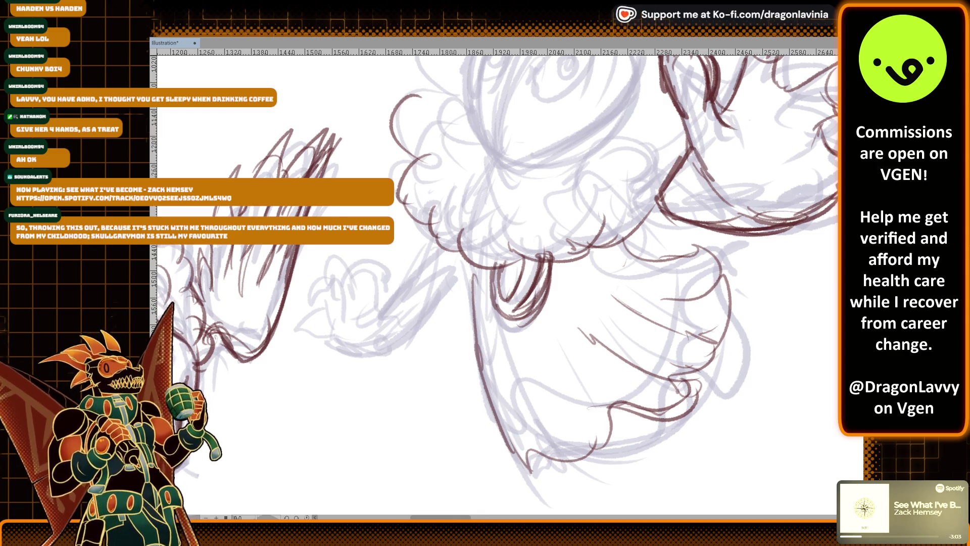
Ink the skirt's left contour, inner fold, bottom hem and bumpy right outline
{"action": "mouse_move", "coordinate": [492, 264]}
{"action": "left_mouse_down"}
{"action": "mouse_move", "coordinate": [500, 318]}
{"action": "mouse_move", "coordinate": [550, 262]}
{"action": "left_mouse_up"}
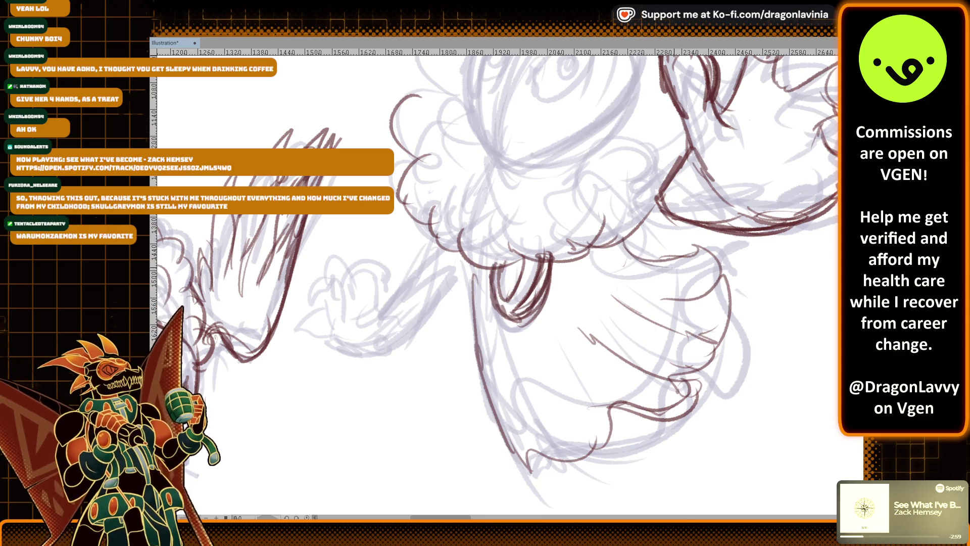
{"action": "mouse_move", "coordinate": [529, 361]}
{"action": "left_mouse_down"}
{"action": "mouse_move", "coordinate": [548, 429]}
{"action": "mouse_move", "coordinate": [581, 406]}
{"action": "left_mouse_up"}
{"action": "mouse_move", "coordinate": [647, 245]}
{"action": "left_mouse_down"}
{"action": "mouse_move", "coordinate": [720, 261]}
{"action": "mouse_move", "coordinate": [735, 305]}
{"action": "mouse_move", "coordinate": [713, 347]}
{"action": "left_mouse_up"}
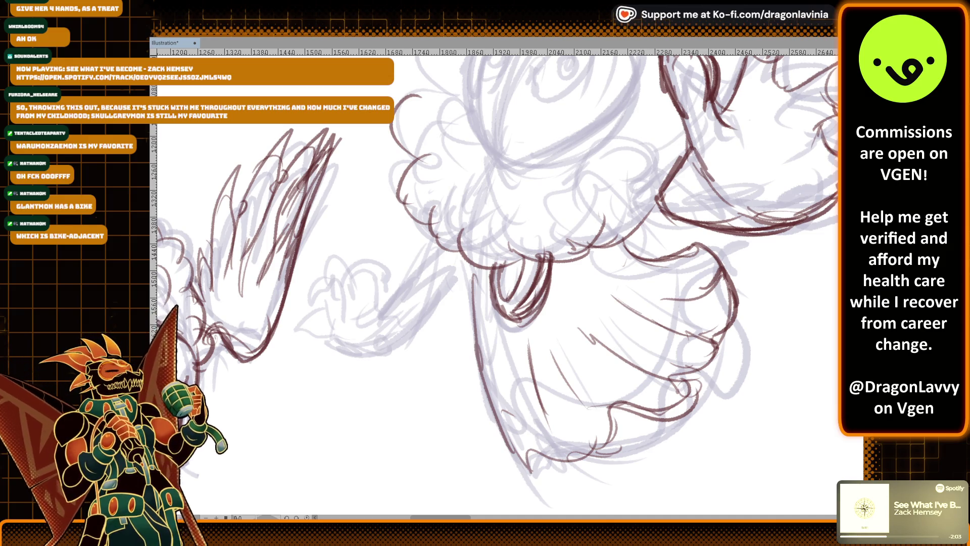
{"action": "mouse_move", "coordinate": [617, 251]}
{"action": "left_mouse_down"}
{"action": "mouse_move", "coordinate": [638, 262]}
{"action": "mouse_move", "coordinate": [697, 254]}
{"action": "left_mouse_up"}
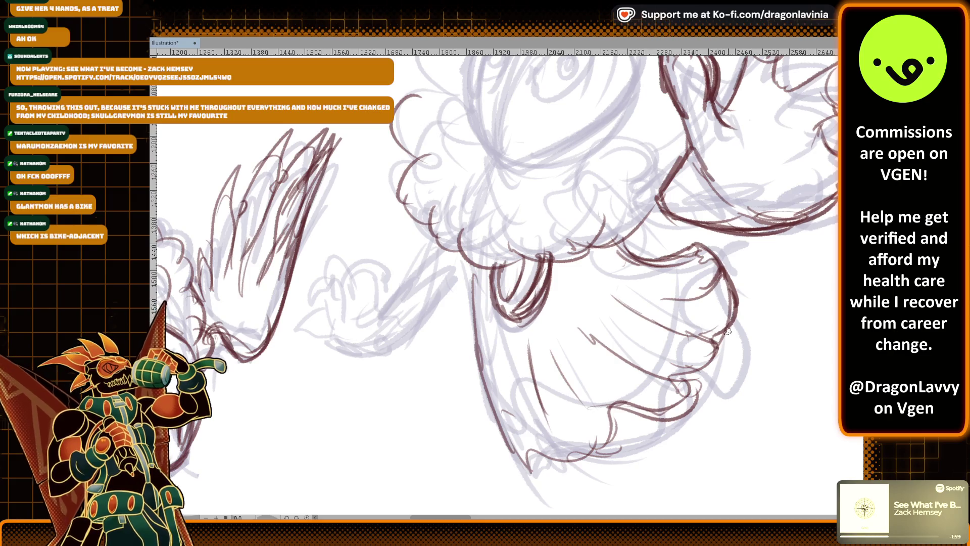
{"action": "mouse_move", "coordinate": [478, 261]}
{"action": "left_mouse_down"}
{"action": "mouse_move", "coordinate": [475, 349]}
{"action": "mouse_move", "coordinate": [530, 465]}
{"action": "mouse_move", "coordinate": [578, 460]}
{"action": "mouse_move", "coordinate": [595, 445]}
{"action": "mouse_move", "coordinate": [602, 401]}
{"action": "left_mouse_up"}
{"action": "mouse_move", "coordinate": [566, 352]}
{"action": "left_mouse_down"}
{"action": "mouse_move", "coordinate": [602, 398]}
{"action": "mouse_move", "coordinate": [655, 412]}
{"action": "mouse_move", "coordinate": [689, 394]}
{"action": "mouse_move", "coordinate": [721, 329]}
{"action": "left_mouse_up"}
Erase and redraw the skirt's right hem, then add hatching below it
{"action": "key", "text": "e"}
{"action": "left_click", "coordinate": [670, 298]}
{"action": "key", "text": "p"}
{"action": "left_click_drag", "start_coordinate": [619, 253], "coordinate": [735, 303]}
{"action": "key", "text": "e"}
{"action": "key", "text": "p"}
{"action": "left_click_drag", "start_coordinate": [651, 329], "coordinate": [660, 339]}
{"action": "mouse_move", "coordinate": [614, 310]}
{"action": "left_mouse_down"}
{"action": "mouse_move", "coordinate": [661, 339]}
{"action": "mouse_move", "coordinate": [715, 332]}
{"action": "left_mouse_up"}
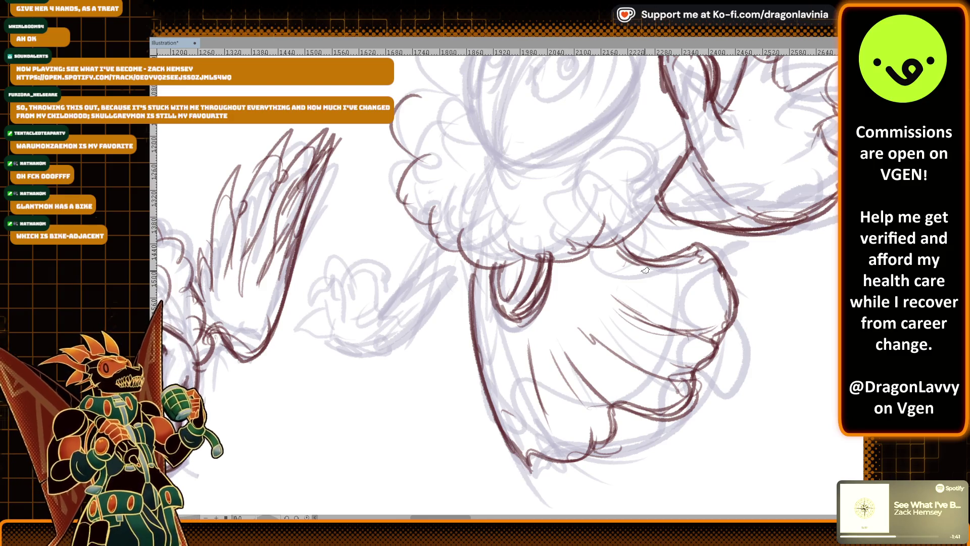
Ink the outstretched arm and small clawed hand, then fit the whole sheet in view
{"action": "left_click_drag", "start_coordinate": [471, 261], "coordinate": [475, 313]}
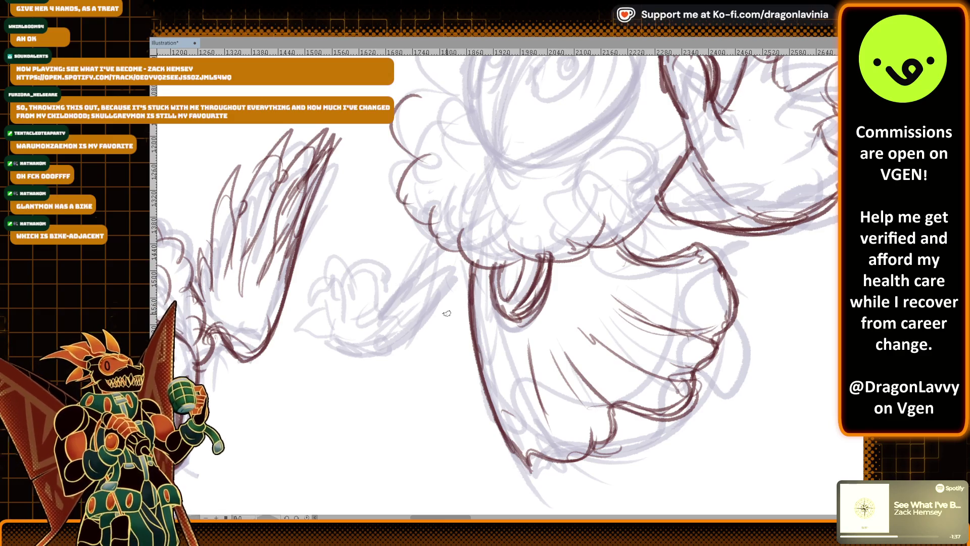
{"action": "mouse_move", "coordinate": [366, 314]}
{"action": "left_mouse_down"}
{"action": "mouse_move", "coordinate": [403, 282]}
{"action": "mouse_move", "coordinate": [427, 295]}
{"action": "left_mouse_up"}
{"action": "mouse_move", "coordinate": [339, 340]}
{"action": "left_mouse_down"}
{"action": "mouse_move", "coordinate": [381, 344]}
{"action": "mouse_move", "coordinate": [428, 293]}
{"action": "left_mouse_up"}
{"action": "left_click_drag", "start_coordinate": [365, 308], "coordinate": [406, 282]}
{"action": "mouse_move", "coordinate": [396, 298]}
{"action": "left_mouse_down"}
{"action": "mouse_move", "coordinate": [426, 274]}
{"action": "mouse_move", "coordinate": [383, 346]}
{"action": "left_mouse_up"}
{"action": "mouse_move", "coordinate": [337, 322]}
{"action": "left_mouse_down"}
{"action": "mouse_move", "coordinate": [308, 327]}
{"action": "mouse_move", "coordinate": [336, 334]}
{"action": "left_mouse_up"}
{"action": "left_click_drag", "start_coordinate": [332, 298], "coordinate": [317, 317]}
{"action": "mouse_move", "coordinate": [326, 280]}
{"action": "left_mouse_down"}
{"action": "mouse_move", "coordinate": [326, 299]}
{"action": "mouse_move", "coordinate": [303, 306]}
{"action": "mouse_move", "coordinate": [325, 265]}
{"action": "mouse_move", "coordinate": [341, 293]}
{"action": "mouse_move", "coordinate": [355, 261]}
{"action": "left_mouse_up"}
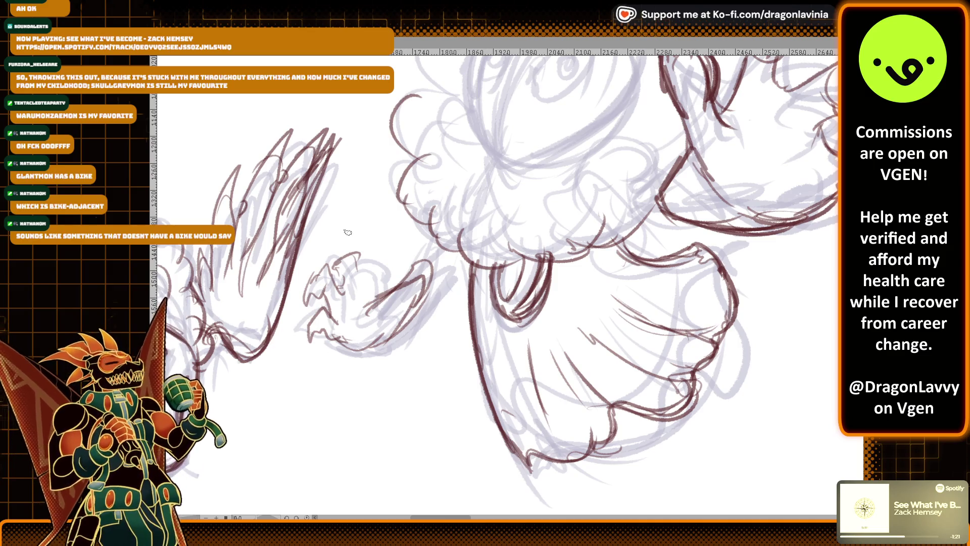
{"action": "mouse_move", "coordinate": [317, 273]}
{"action": "left_mouse_down"}
{"action": "mouse_move", "coordinate": [309, 302]}
{"action": "mouse_move", "coordinate": [360, 257]}
{"action": "mouse_move", "coordinate": [348, 261]}
{"action": "mouse_move", "coordinate": [368, 283]}
{"action": "mouse_move", "coordinate": [382, 271]}
{"action": "mouse_move", "coordinate": [378, 303]}
{"action": "mouse_move", "coordinate": [318, 317]}
{"action": "mouse_move", "coordinate": [347, 312]}
{"action": "mouse_move", "coordinate": [307, 345]}
{"action": "mouse_move", "coordinate": [343, 348]}
{"action": "mouse_move", "coordinate": [362, 348]}
{"action": "mouse_move", "coordinate": [400, 324]}
{"action": "mouse_move", "coordinate": [416, 282]}
{"action": "mouse_move", "coordinate": [429, 277]}
{"action": "left_mouse_up"}
{"action": "key", "text": "ctrl+0"}
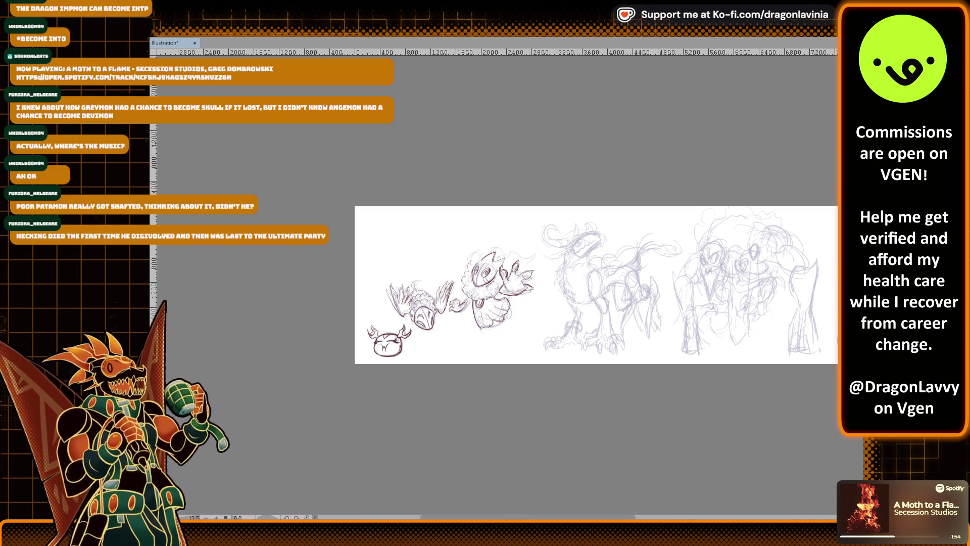
{"action": "scroll", "coordinate": [596, 285], "scroll_direction": "up", "scroll_amount": 5}
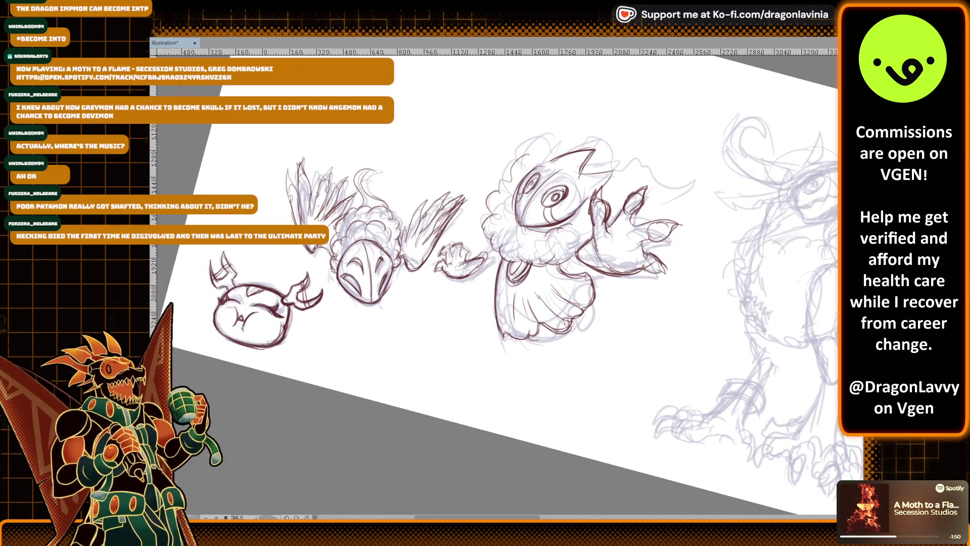
{"action": "scroll", "coordinate": [495, 283], "scroll_direction": "up", "scroll_amount": 3}
{"action": "left_click_drag", "start_coordinate": [629, 280], "coordinate": [679, 320]}
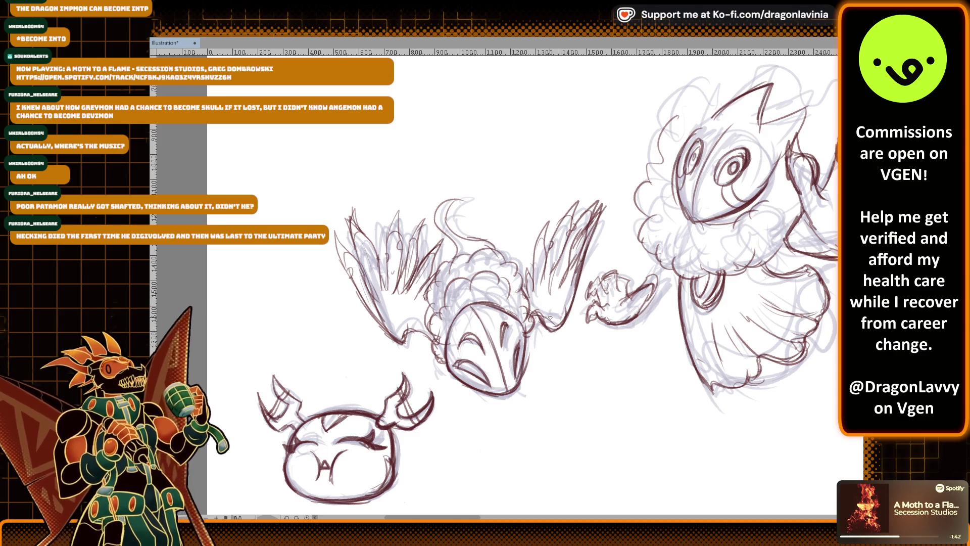
{"action": "scroll", "coordinate": [561, 286], "scroll_direction": "down", "scroll_amount": 1}
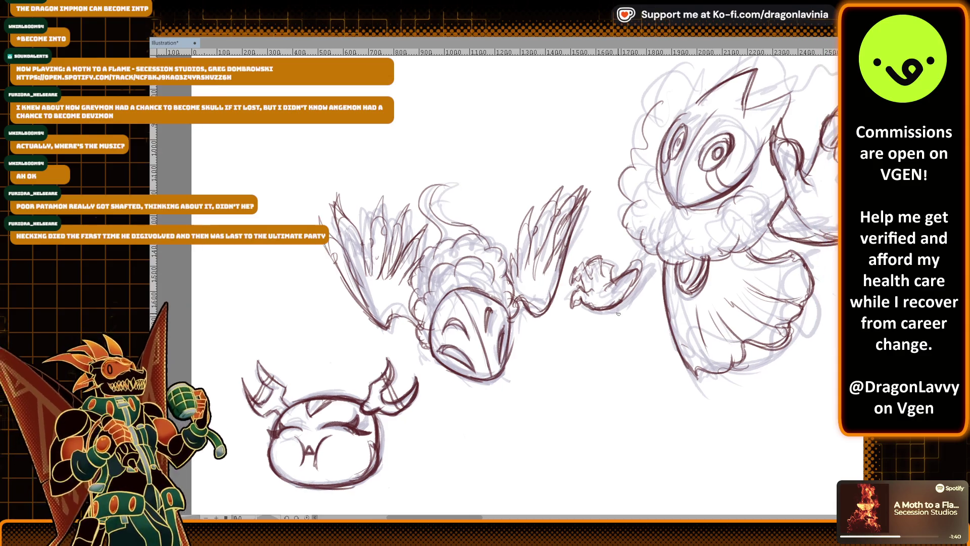
{"action": "scroll", "coordinate": [629, 339], "scroll_direction": "down", "scroll_amount": 1}
{"action": "scroll", "coordinate": [632, 342], "scroll_direction": "up", "scroll_amount": 2}
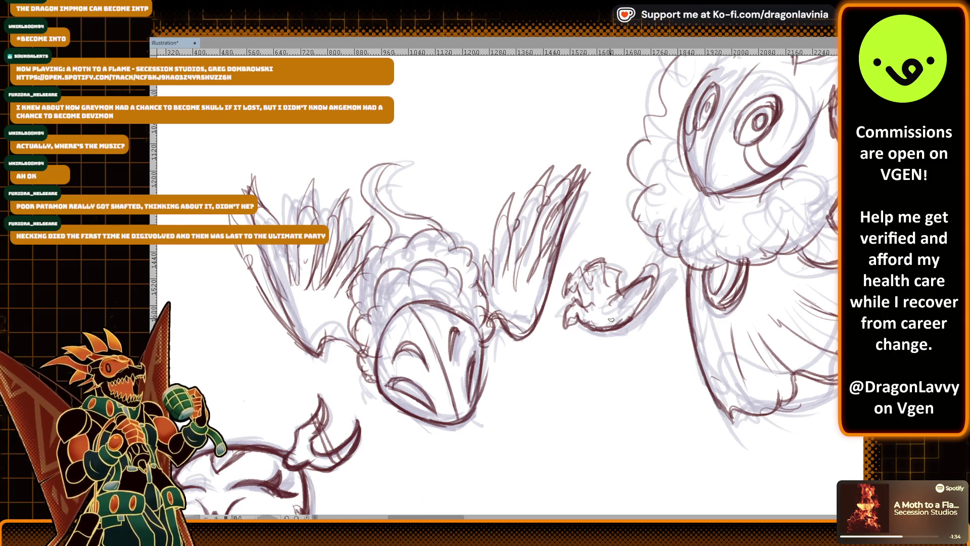
{"action": "left_click_drag", "start_coordinate": [495, 276], "coordinate": [580, 263]}
{"action": "scroll", "coordinate": [580, 263], "scroll_direction": "up", "scroll_amount": 3}
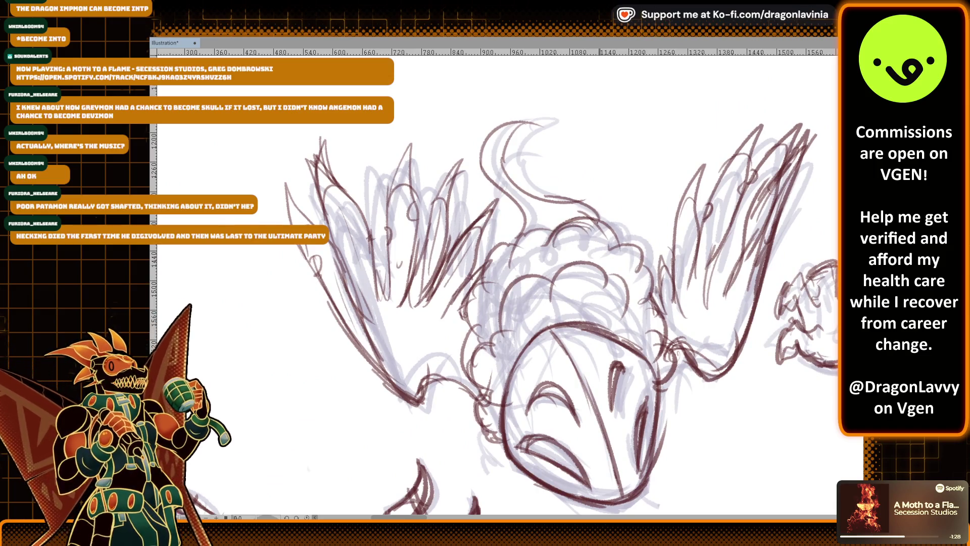
{"action": "scroll", "coordinate": [256, 324], "scroll_direction": "down", "scroll_amount": 2}
{"action": "left_click_drag", "start_coordinate": [500, 379], "coordinate": [409, 348]}
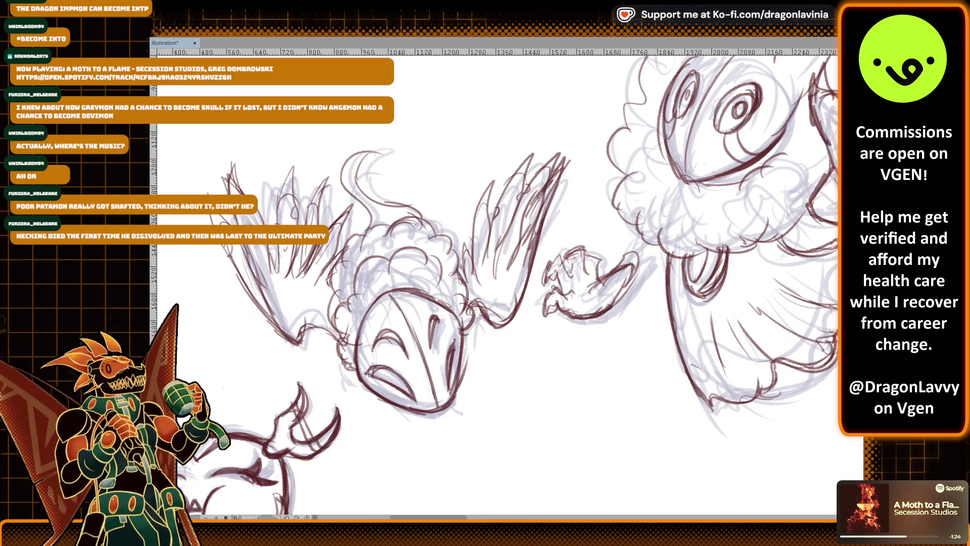
{"action": "scroll", "coordinate": [684, 253], "scroll_direction": "down", "scroll_amount": 3}
{"action": "scroll", "coordinate": [684, 253], "scroll_direction": "up", "scroll_amount": 2}
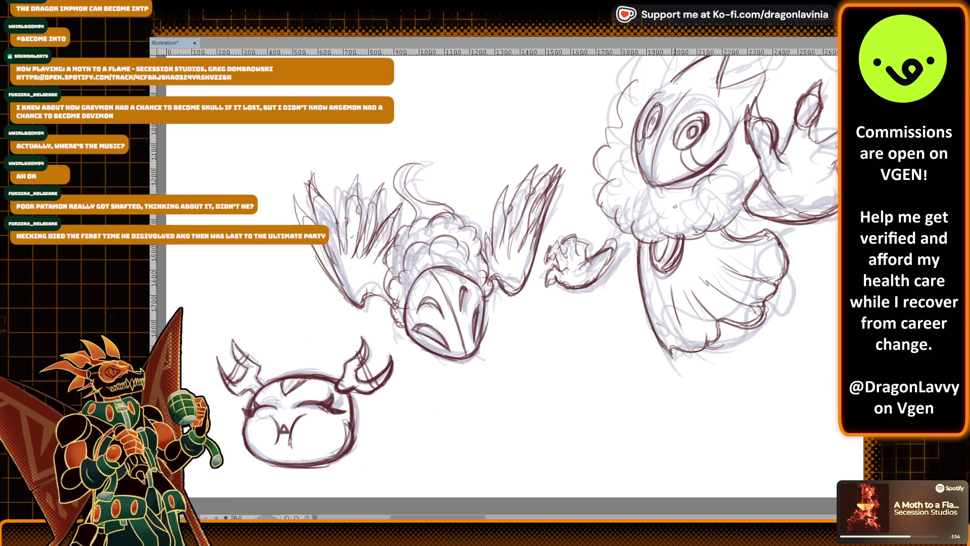
{"action": "scroll", "coordinate": [675, 206], "scroll_direction": "up", "scroll_amount": 3}
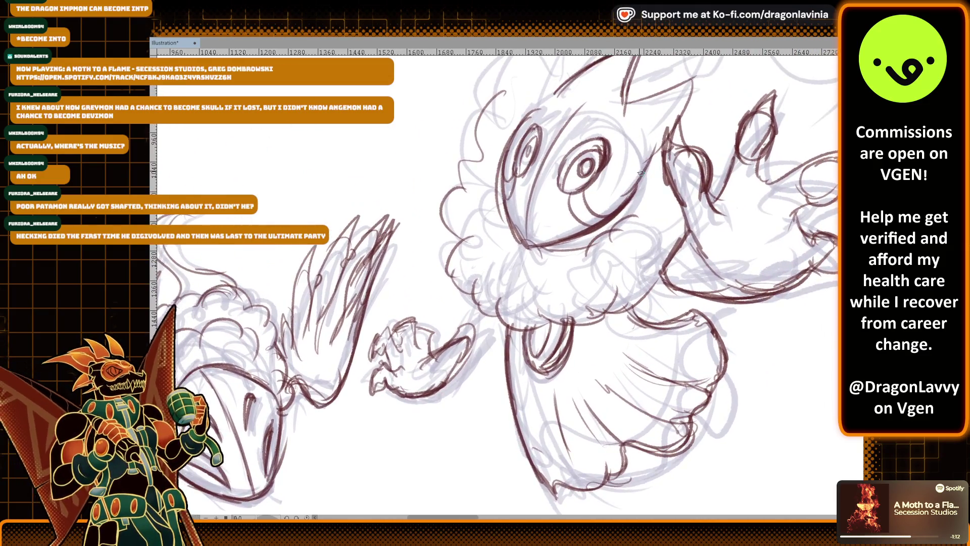
Ink the fur along the face's left side and bottom, and a small forehead oval
{"action": "mouse_move", "coordinate": [449, 235]}
{"action": "left_mouse_down"}
{"action": "mouse_move", "coordinate": [479, 278]}
{"action": "mouse_move", "coordinate": [478, 314]}
{"action": "mouse_move", "coordinate": [506, 306]}
{"action": "mouse_move", "coordinate": [550, 327]}
{"action": "left_mouse_up"}
{"action": "mouse_move", "coordinate": [612, 277]}
{"action": "left_mouse_down"}
{"action": "mouse_move", "coordinate": [553, 297]}
{"action": "mouse_move", "coordinate": [546, 275]}
{"action": "left_mouse_up"}
{"action": "mouse_move", "coordinate": [392, 289]}
{"action": "left_mouse_down"}
{"action": "mouse_move", "coordinate": [390, 248]}
{"action": "mouse_move", "coordinate": [424, 238]}
{"action": "mouse_move", "coordinate": [461, 183]}
{"action": "left_mouse_up"}
{"action": "mouse_move", "coordinate": [451, 237]}
{"action": "left_mouse_down"}
{"action": "mouse_move", "coordinate": [497, 183]}
{"action": "mouse_move", "coordinate": [482, 223]}
{"action": "left_mouse_up"}
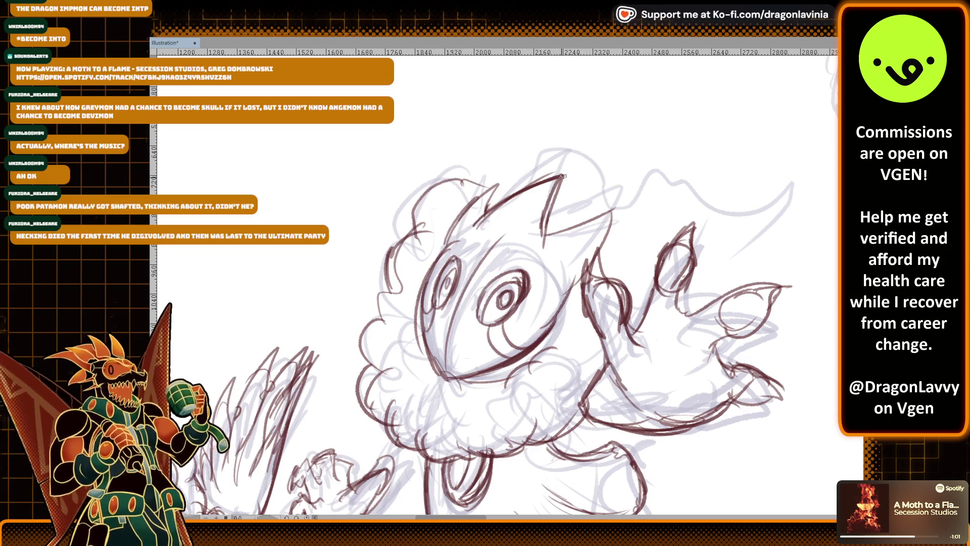
{"action": "mouse_move", "coordinate": [509, 217]}
{"action": "left_mouse_down"}
{"action": "mouse_move", "coordinate": [503, 234]}
{"action": "mouse_move", "coordinate": [506, 219]}
{"action": "left_mouse_up"}
Ink the top of the head outline, then zoom back out toward the next sketch
{"action": "scroll", "coordinate": [583, 209], "scroll_direction": "up", "scroll_amount": 1}
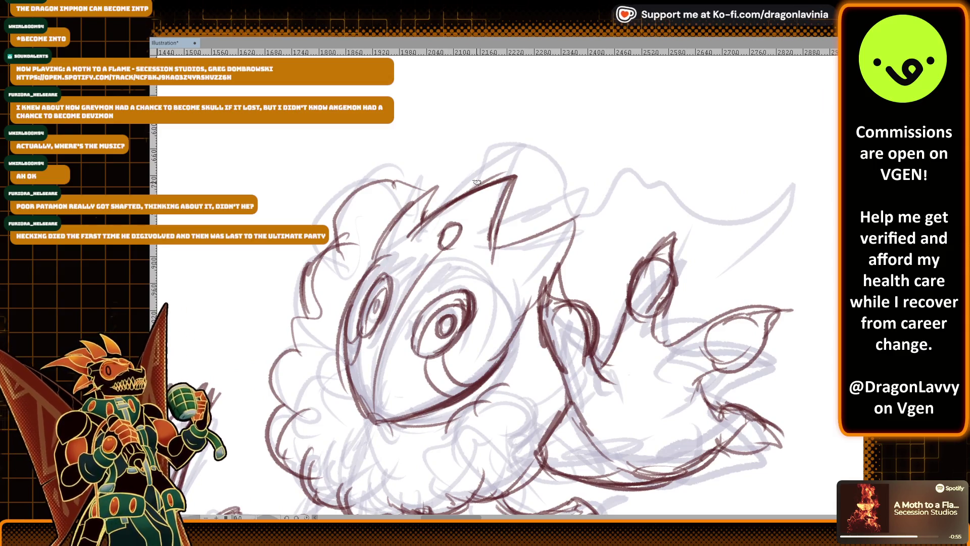
{"action": "mouse_move", "coordinate": [424, 192]}
{"action": "left_mouse_down"}
{"action": "mouse_move", "coordinate": [493, 161]}
{"action": "mouse_move", "coordinate": [589, 209]}
{"action": "mouse_move", "coordinate": [682, 194]}
{"action": "mouse_move", "coordinate": [622, 136]}
{"action": "left_mouse_up"}
{"action": "mouse_move", "coordinate": [548, 147]}
{"action": "left_mouse_down"}
{"action": "mouse_move", "coordinate": [595, 131]}
{"action": "mouse_move", "coordinate": [707, 118]}
{"action": "mouse_move", "coordinate": [545, 271]}
{"action": "left_mouse_up"}
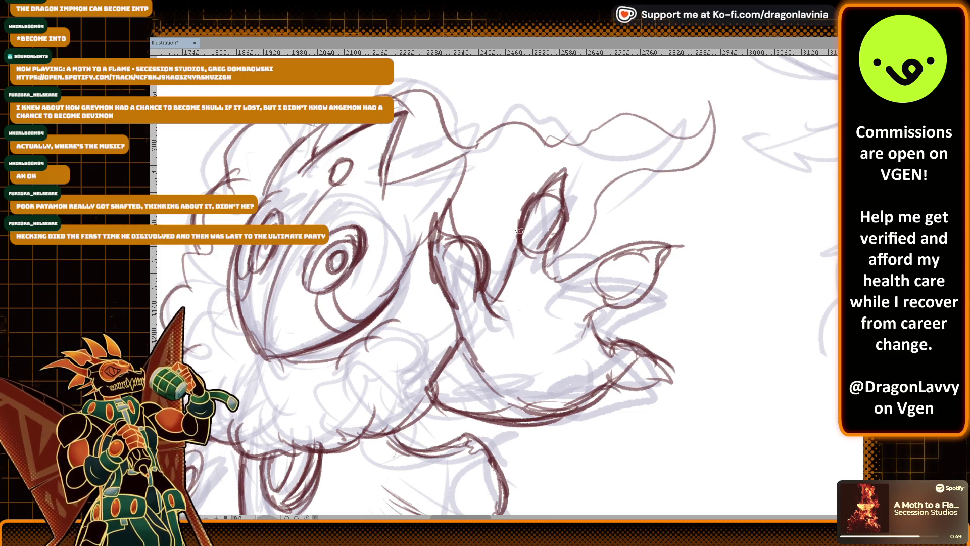
{"action": "mouse_move", "coordinate": [392, 94]}
{"action": "left_mouse_down"}
{"action": "mouse_move", "coordinate": [452, 109]}
{"action": "mouse_move", "coordinate": [489, 133]}
{"action": "mouse_move", "coordinate": [525, 183]}
{"action": "left_mouse_up"}
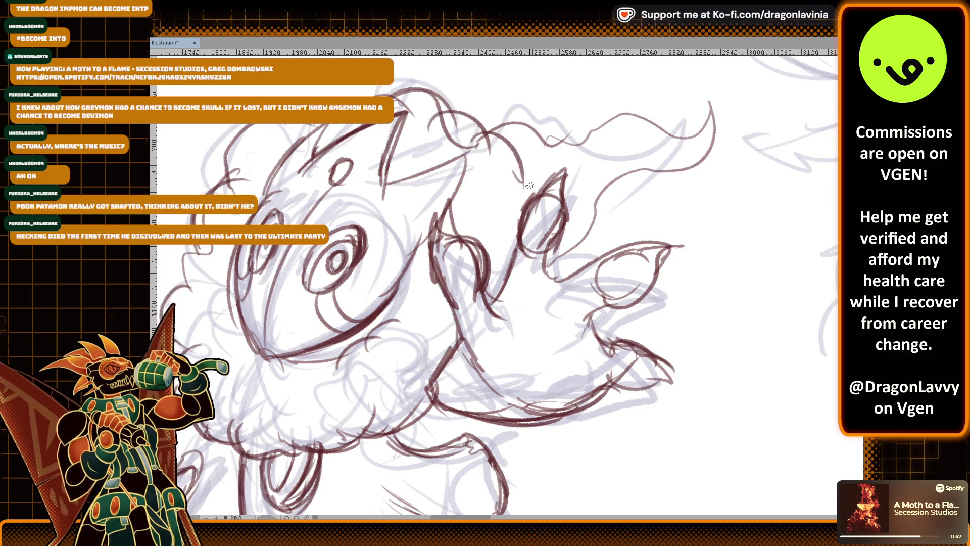
{"action": "scroll", "coordinate": [491, 227], "scroll_direction": "down", "scroll_amount": 3}
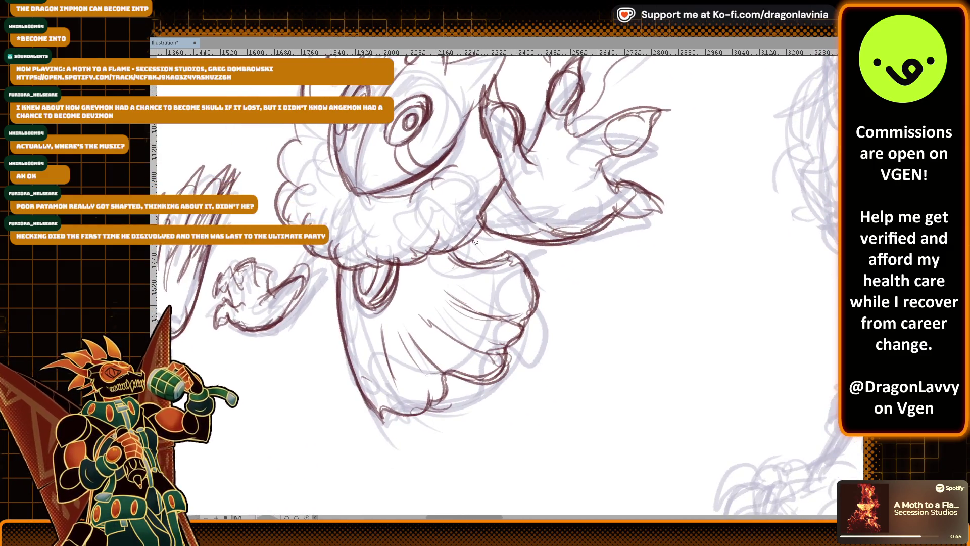
{"action": "scroll", "coordinate": [484, 227], "scroll_direction": "down", "scroll_amount": 2}
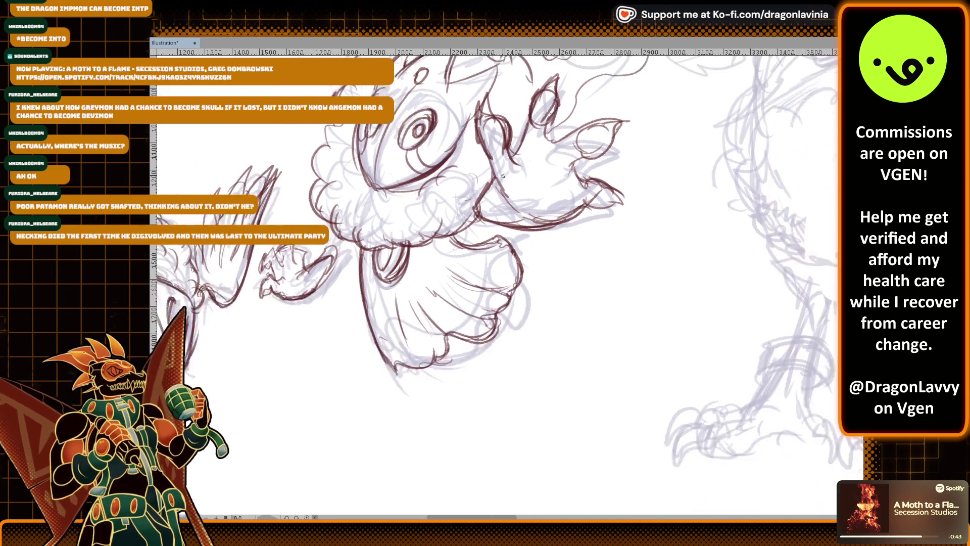
{"action": "scroll", "coordinate": [485, 207], "scroll_direction": "down", "scroll_amount": 4}
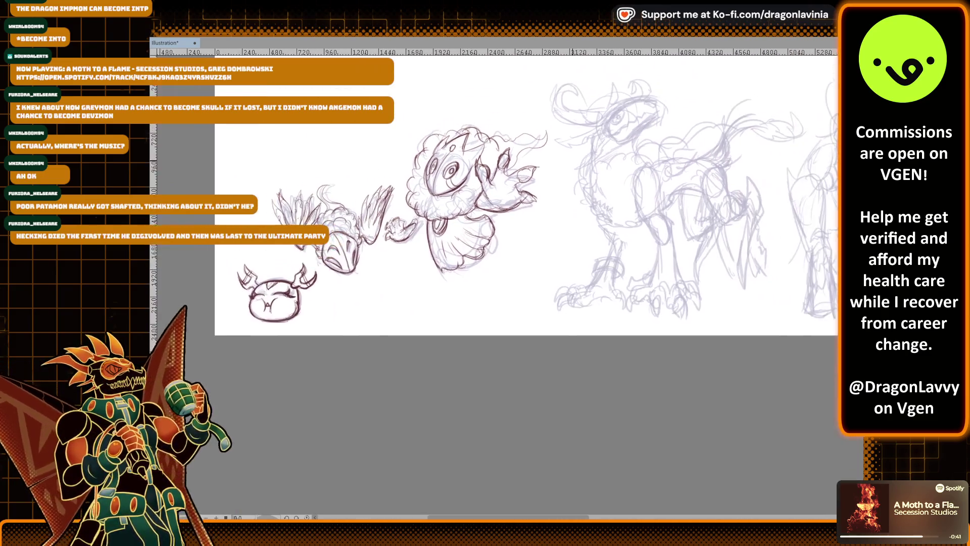
{"action": "left_click_drag", "start_coordinate": [541, 145], "coordinate": [634, 188]}
{"action": "key", "text": "ctrl+z"}
{"action": "key", "text": "ctrl+y"}
{"action": "key", "text": "ctrl+z"}
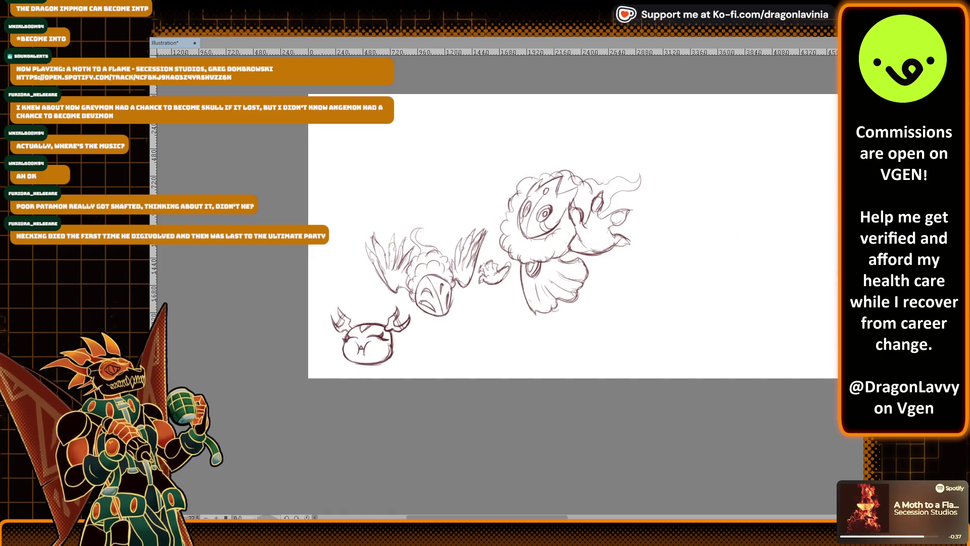
{"action": "key", "text": "ctrl+y"}
{"action": "scroll", "coordinate": [516, 290], "scroll_direction": "up", "scroll_amount": 5}
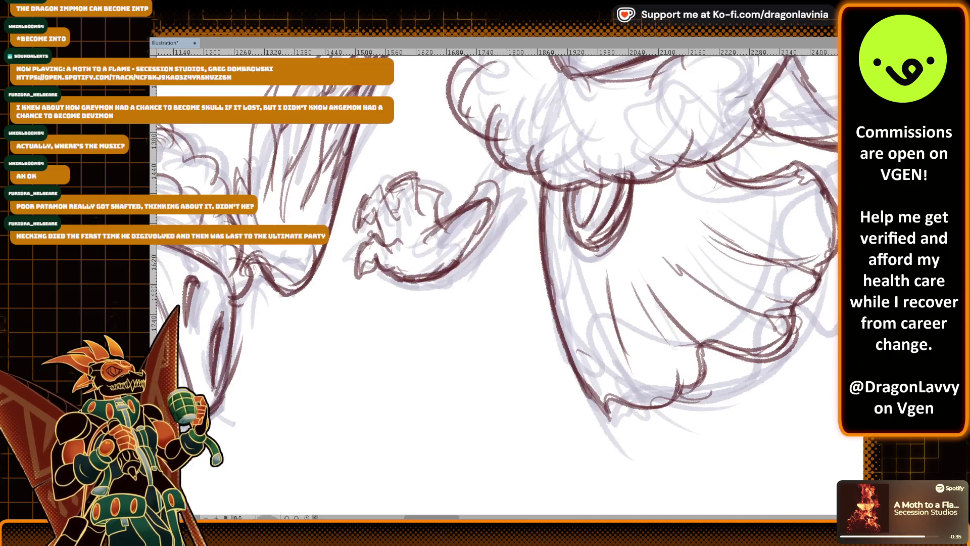
{"action": "scroll", "coordinate": [495, 283], "scroll_direction": "down", "scroll_amount": 5}
{"action": "scroll", "coordinate": [495, 283], "scroll_direction": "up", "scroll_amount": 5}
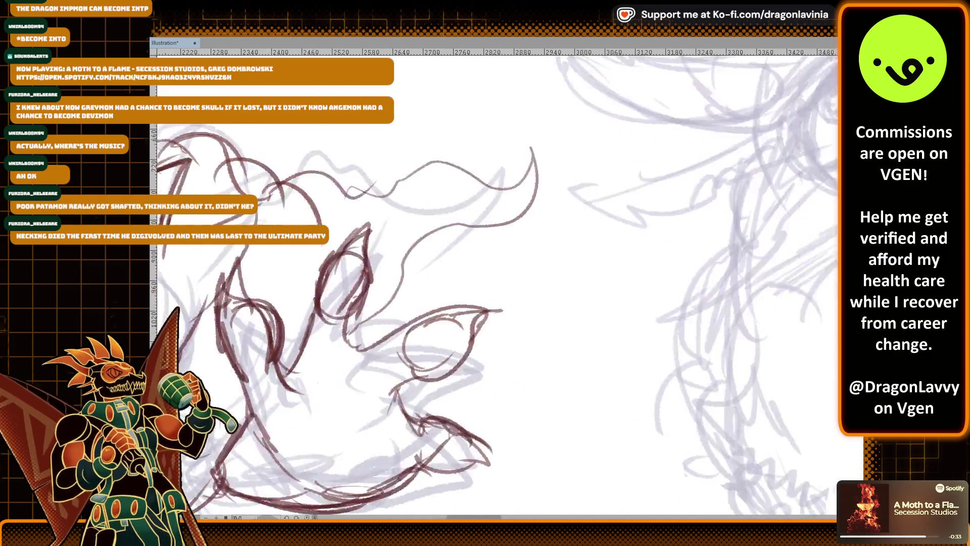
{"action": "scroll", "coordinate": [495, 283], "scroll_direction": "down", "scroll_amount": 8}
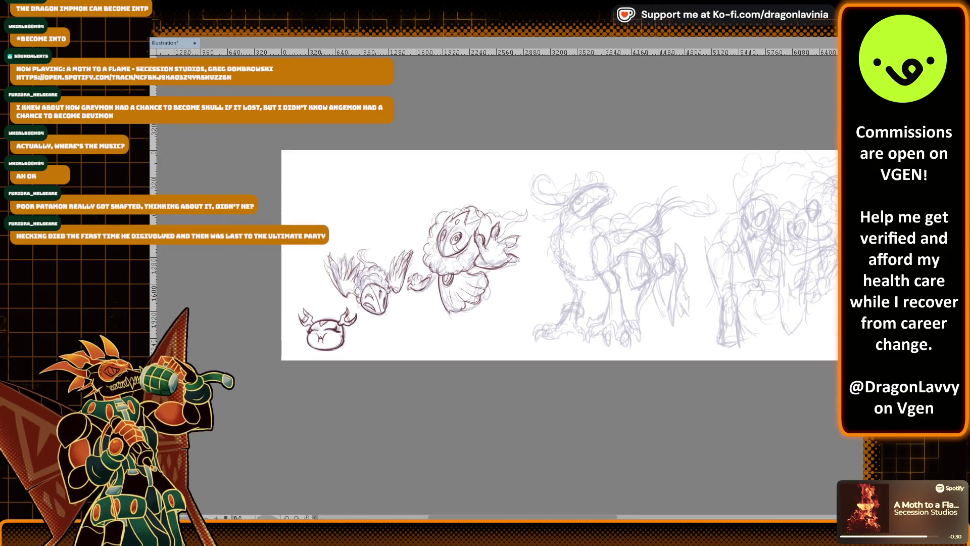
{"action": "mouse_move", "coordinate": [607, 253]}
{"action": "left_mouse_down"}
{"action": "mouse_move", "coordinate": [531, 272]}
{"action": "mouse_move", "coordinate": [329, 275]}
{"action": "mouse_move", "coordinate": [202, 292]}
{"action": "left_mouse_up"}
{"action": "scroll", "coordinate": [495, 283], "scroll_direction": "down", "scroll_amount": 3}
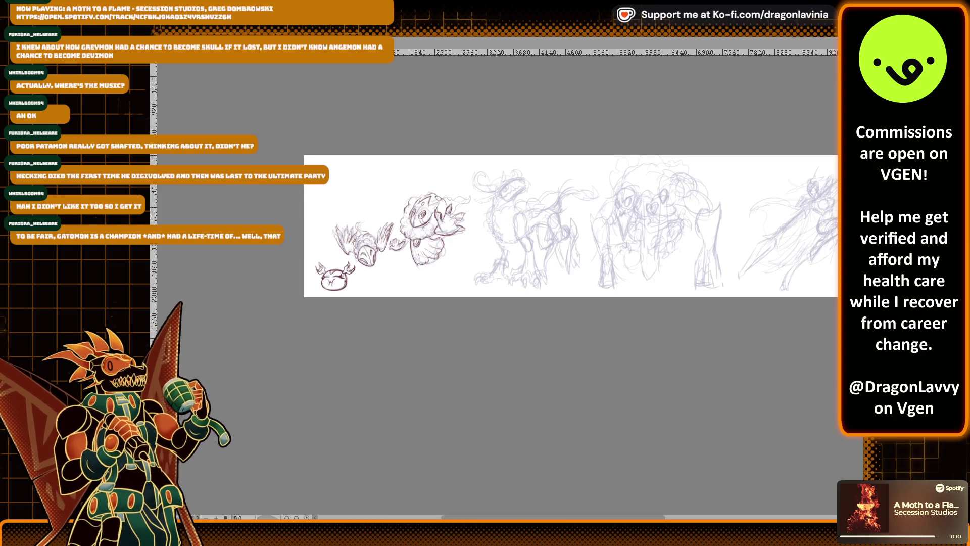
{"action": "left_click_drag", "start_coordinate": [361, 274], "coordinate": [373, 292]}
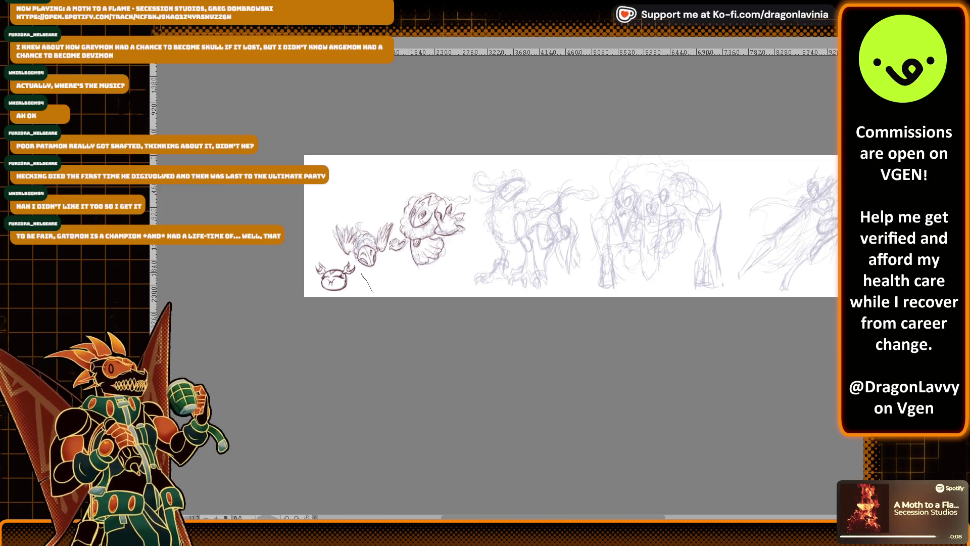
Lasso the row of sketches and nudge them slightly right and down
{"action": "mouse_move", "coordinate": [313, 253]}
{"action": "left_mouse_down"}
{"action": "mouse_move", "coordinate": [399, 129]}
{"action": "mouse_move", "coordinate": [758, 130]}
{"action": "mouse_move", "coordinate": [836, 209]}
{"action": "mouse_move", "coordinate": [303, 328]}
{"action": "left_mouse_up"}
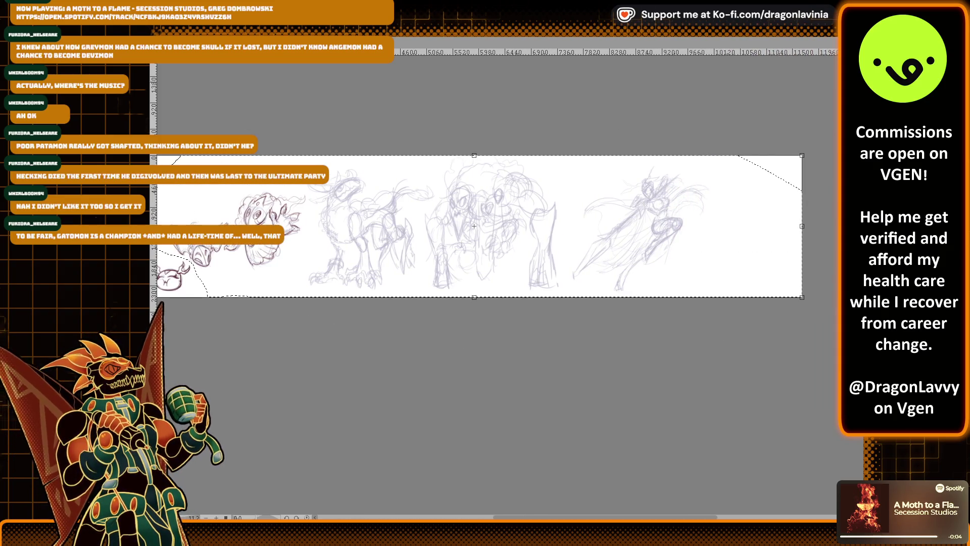
{"action": "left_click_drag", "start_coordinate": [474, 226], "coordinate": [484, 226]}
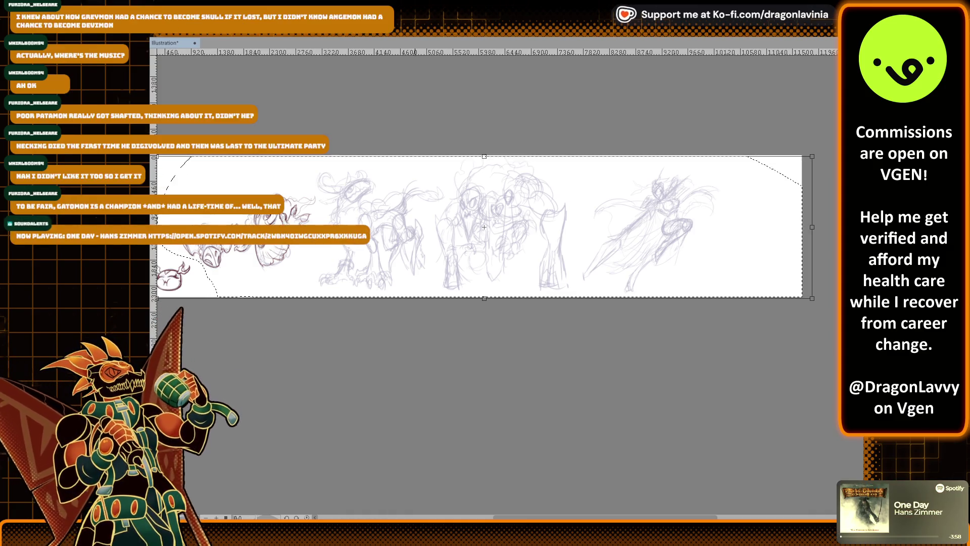
{"action": "left_click_drag", "start_coordinate": [494, 227], "coordinate": [494, 229]}
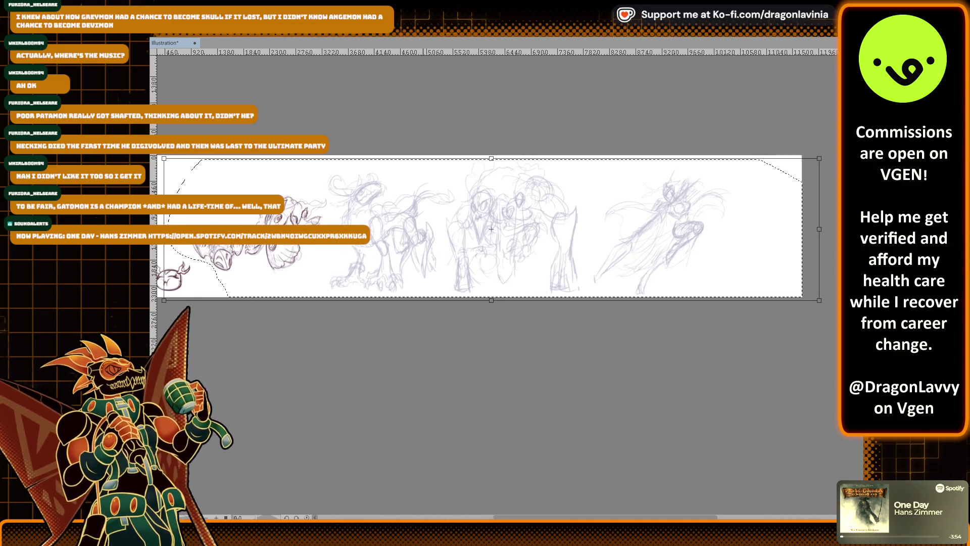
{"action": "key", "text": "Return"}
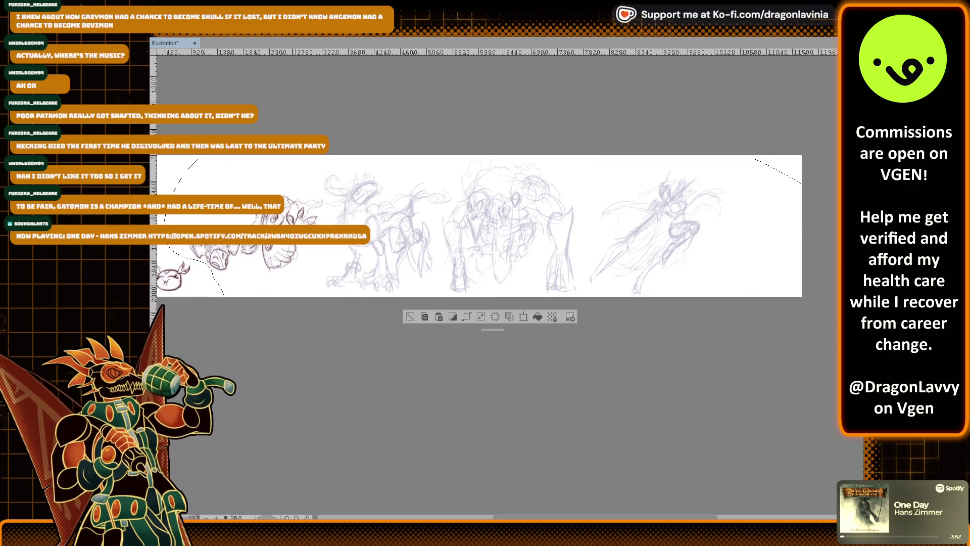
{"action": "key", "text": "ctrl+d"}
{"action": "scroll", "coordinate": [497, 242], "scroll_direction": "up", "scroll_amount": 1}
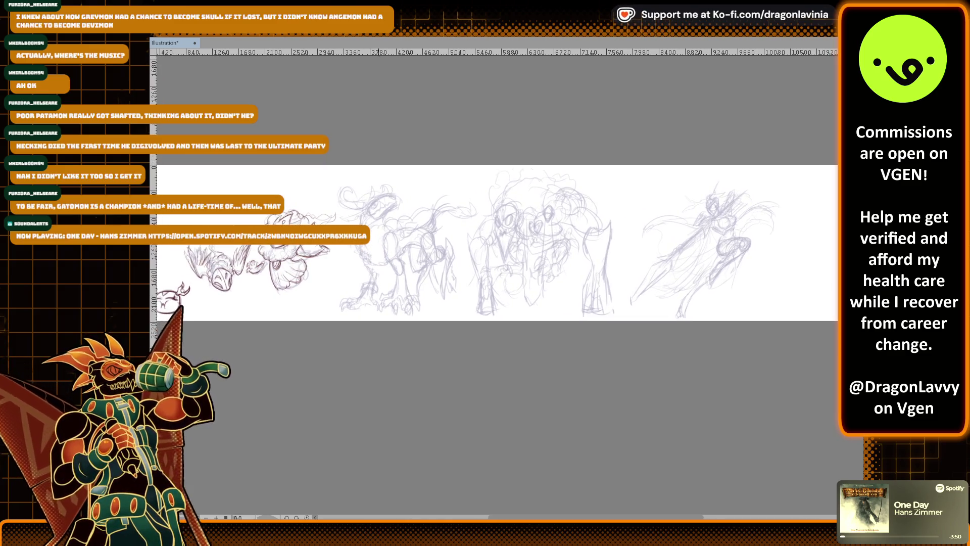
Lasso the larger sketches and move them further right with Ctrl+T
{"action": "mouse_move", "coordinate": [254, 217]}
{"action": "left_mouse_down"}
{"action": "mouse_move", "coordinate": [495, 114]}
{"action": "mouse_move", "coordinate": [826, 265]}
{"action": "mouse_move", "coordinate": [389, 376]}
{"action": "left_mouse_up"}
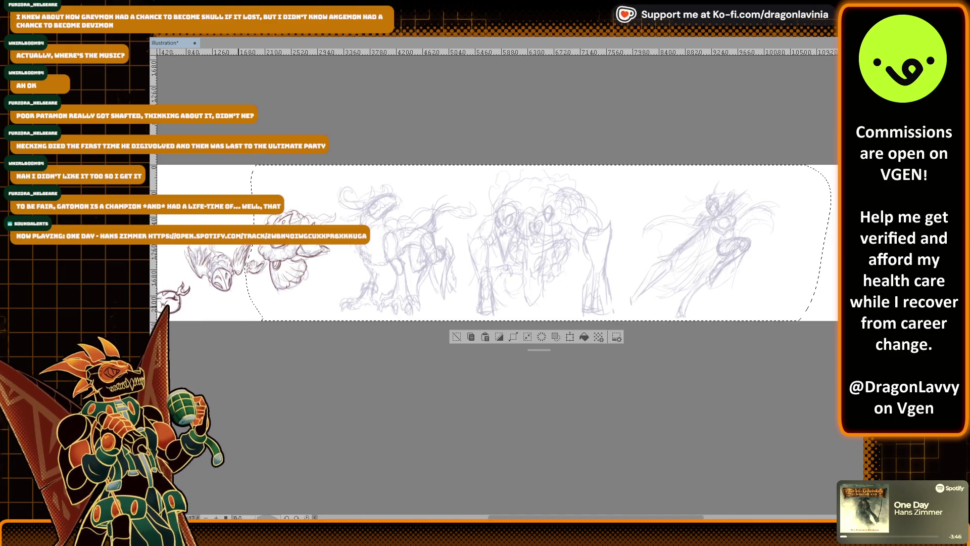
{"action": "key", "text": "ctrl+t"}
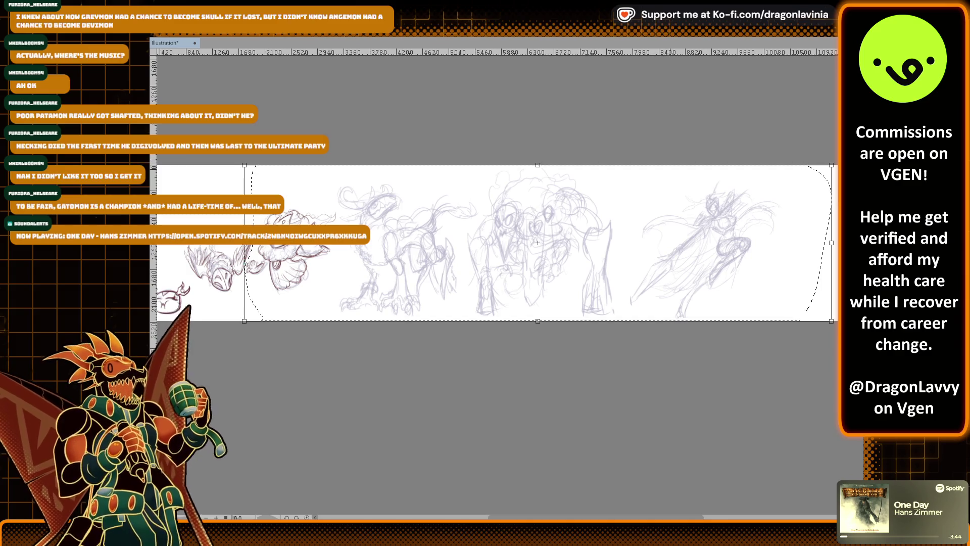
{"action": "mouse_move", "coordinate": [537, 243]}
{"action": "left_mouse_down"}
{"action": "mouse_move", "coordinate": [563, 243]}
{"action": "mouse_move", "coordinate": [553, 243]}
{"action": "left_mouse_up"}
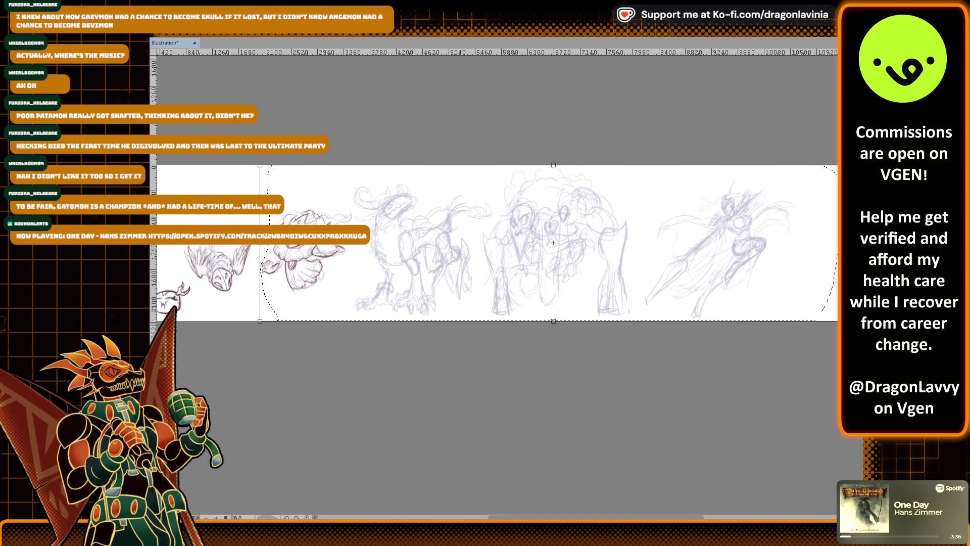
{"action": "key", "text": "Return"}
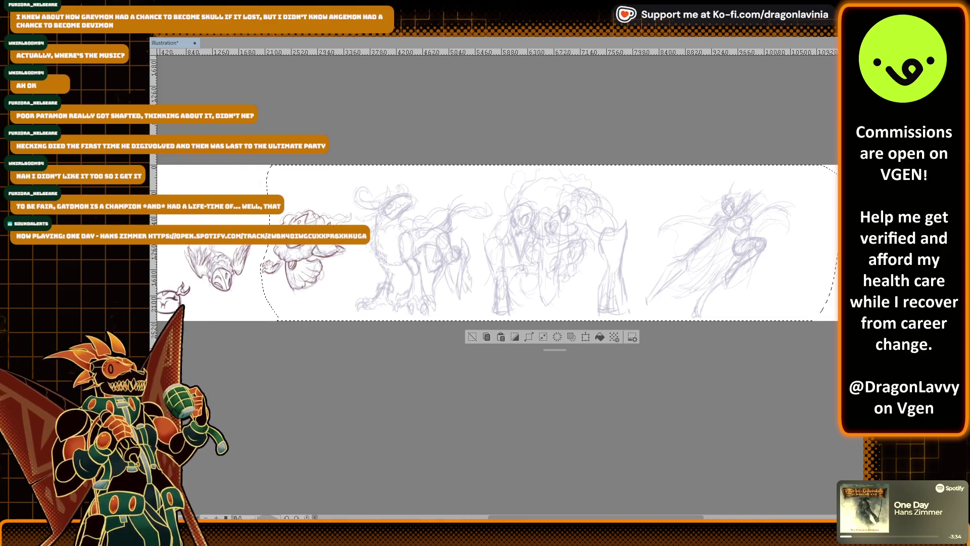
{"action": "key", "text": "ctrl+d"}
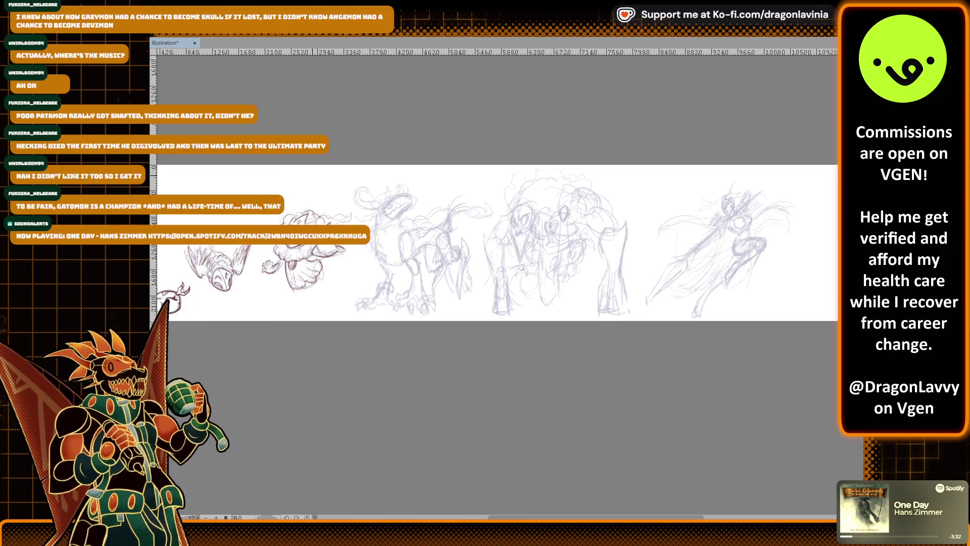
Lasso the middle and right sketches and shift them slightly right
{"action": "left_click_drag", "start_coordinate": [495, 243], "coordinate": [455, 264]}
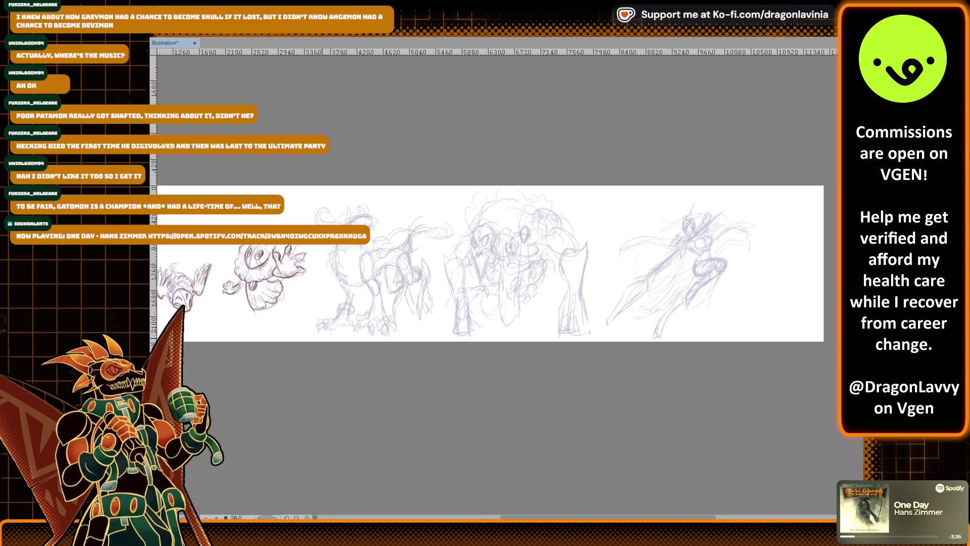
{"action": "mouse_move", "coordinate": [319, 309]}
{"action": "left_mouse_down"}
{"action": "mouse_move", "coordinate": [307, 214]}
{"action": "mouse_move", "coordinate": [785, 164]}
{"action": "mouse_move", "coordinate": [793, 348]}
{"action": "mouse_move", "coordinate": [755, 382]}
{"action": "mouse_move", "coordinate": [412, 399]}
{"action": "left_mouse_up"}
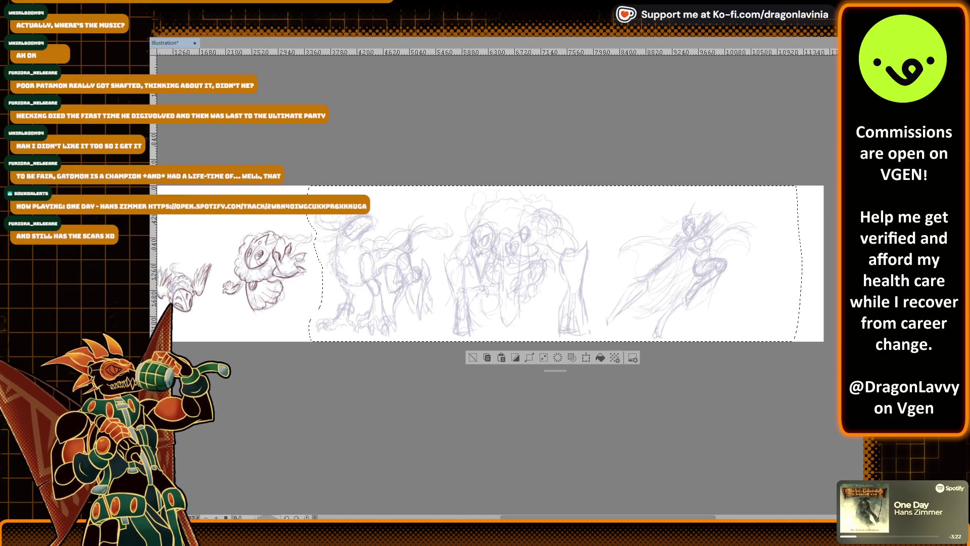
{"action": "key", "text": "ctrl+t"}
{"action": "left_click_drag", "start_coordinate": [554, 263], "coordinate": [561, 263]}
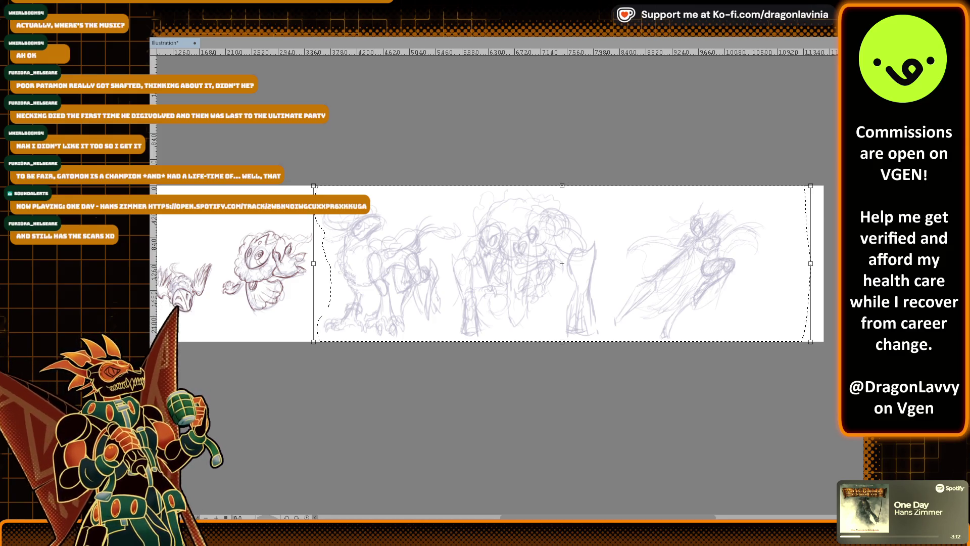
{"action": "key", "text": "Return"}
{"action": "key", "text": "ctrl+d"}
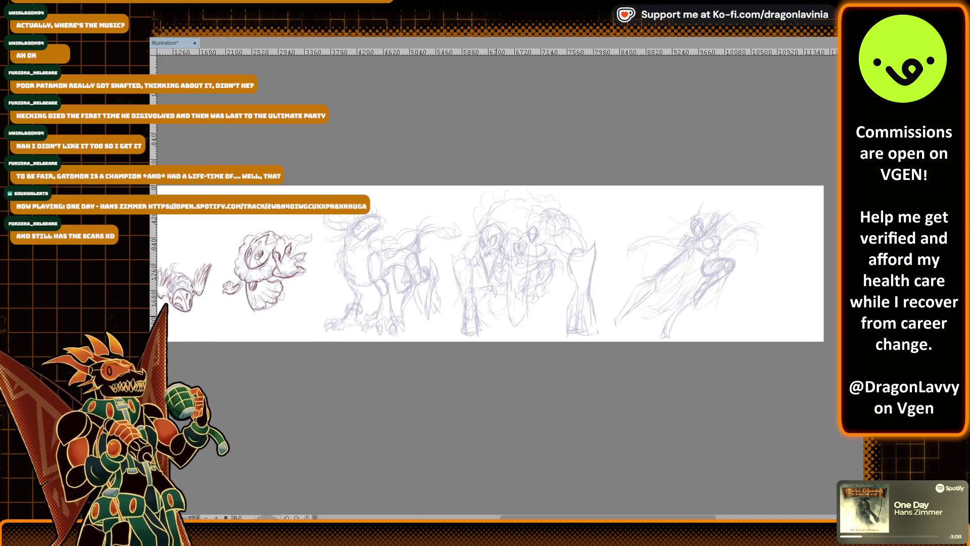
Select the two rightmost sketches and move them further right with a plain transform
{"action": "key", "text": "ctrl+z"}
{"action": "mouse_move", "coordinate": [453, 357]}
{"action": "left_mouse_down"}
{"action": "mouse_move", "coordinate": [448, 253]}
{"action": "mouse_move", "coordinate": [494, 150]}
{"action": "mouse_move", "coordinate": [819, 263]}
{"action": "mouse_move", "coordinate": [454, 356]}
{"action": "left_mouse_up"}
{"action": "key", "text": "ctrl+t"}
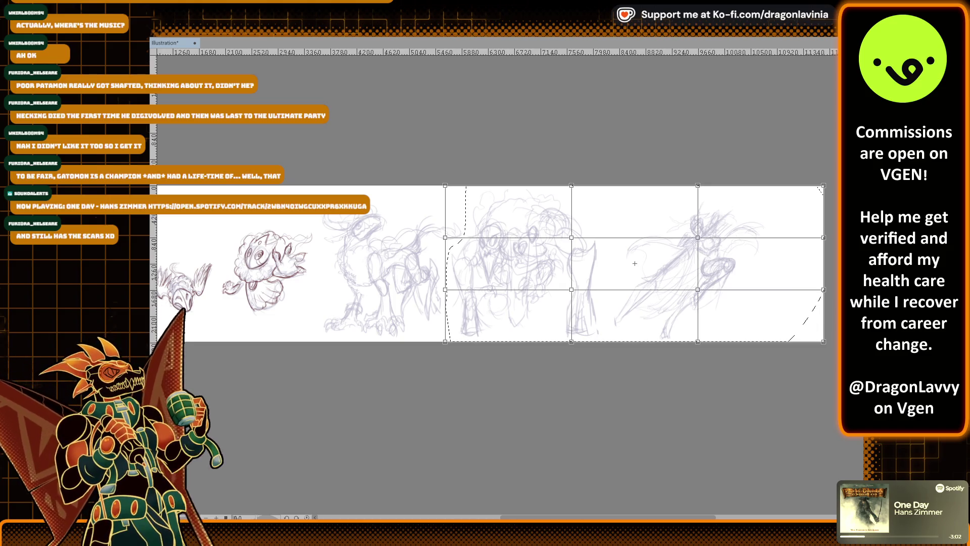
{"action": "key", "text": "Escape"}
{"action": "key", "text": "ctrl+t"}
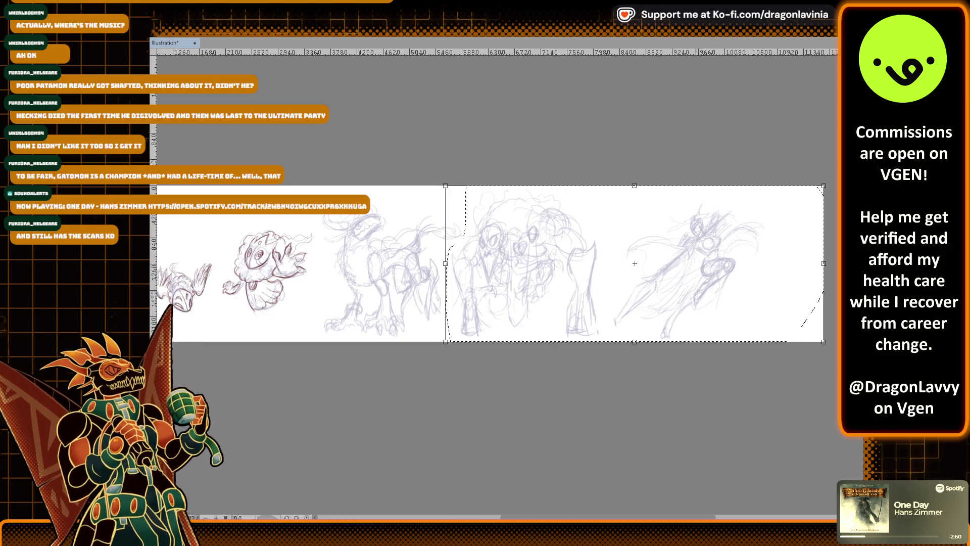
{"action": "left_click_drag", "start_coordinate": [635, 263], "coordinate": [648, 263]}
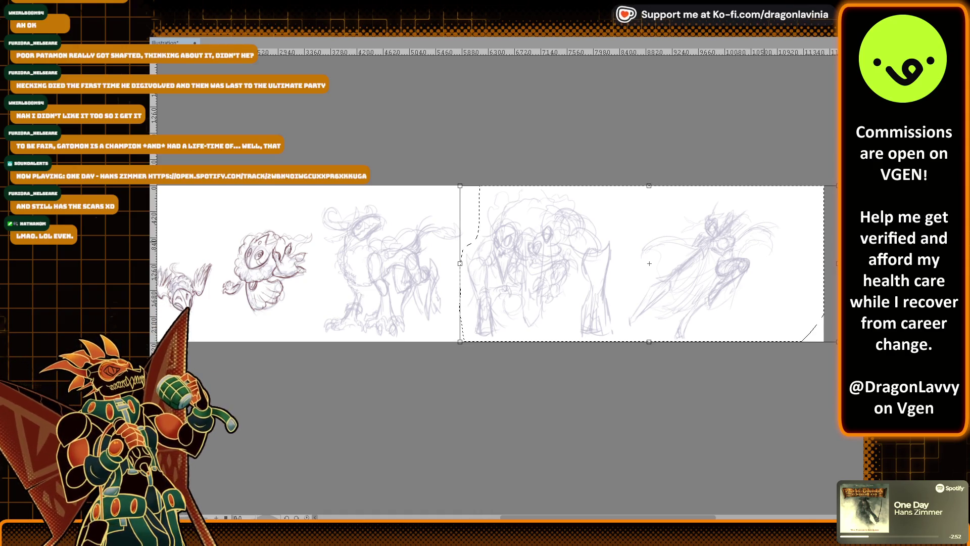
{"action": "key", "text": "Return"}
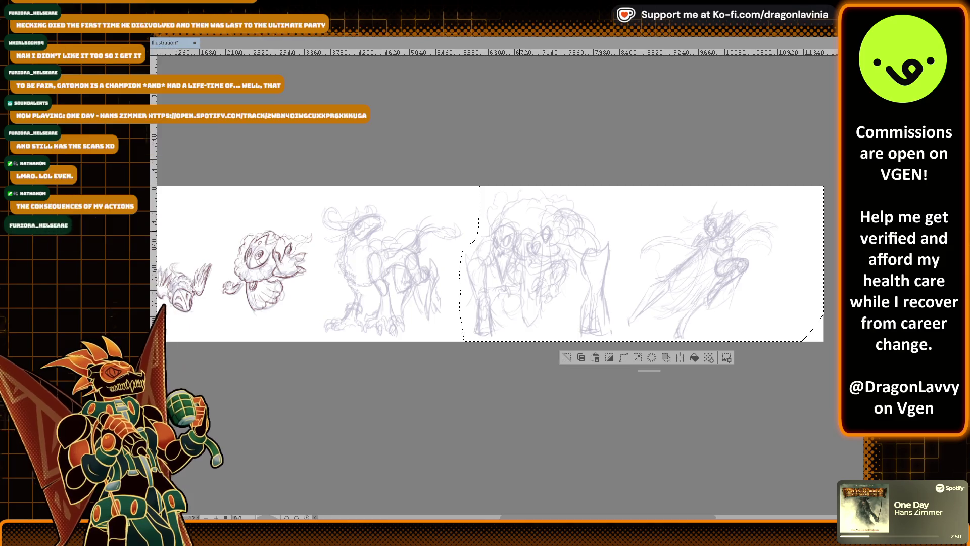
{"action": "scroll", "coordinate": [495, 220], "scroll_direction": "down", "scroll_amount": 1}
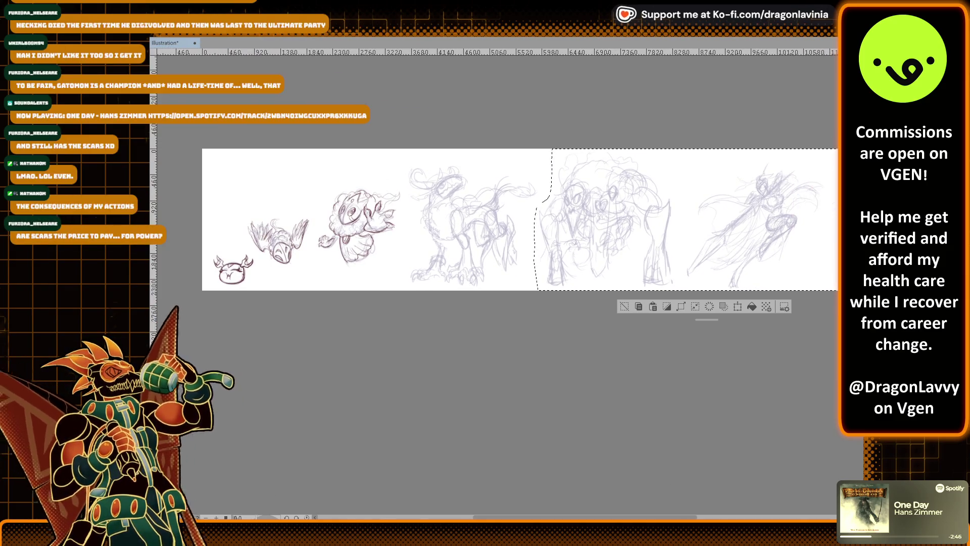
{"action": "key", "text": "ctrl+d"}
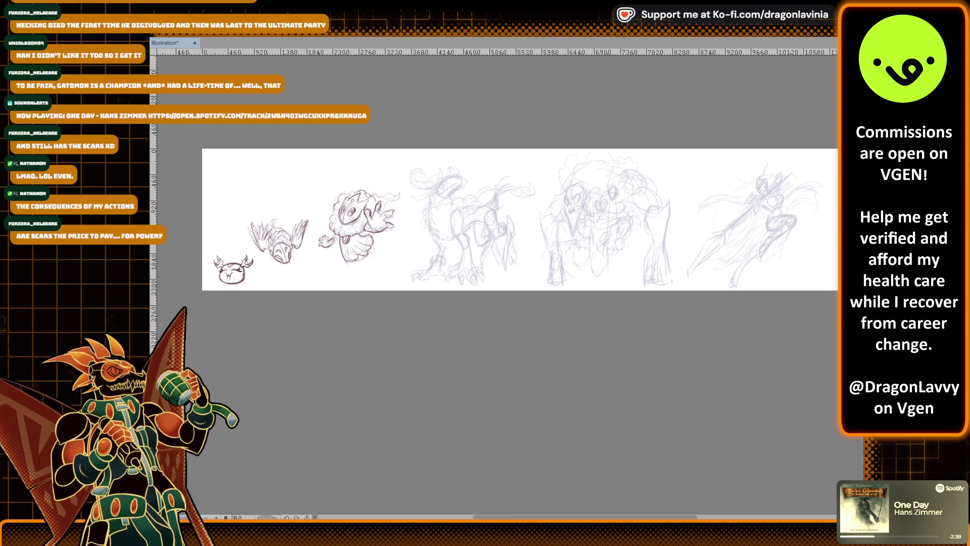
{"action": "scroll", "coordinate": [725, 316], "scroll_direction": "up", "scroll_amount": 5}
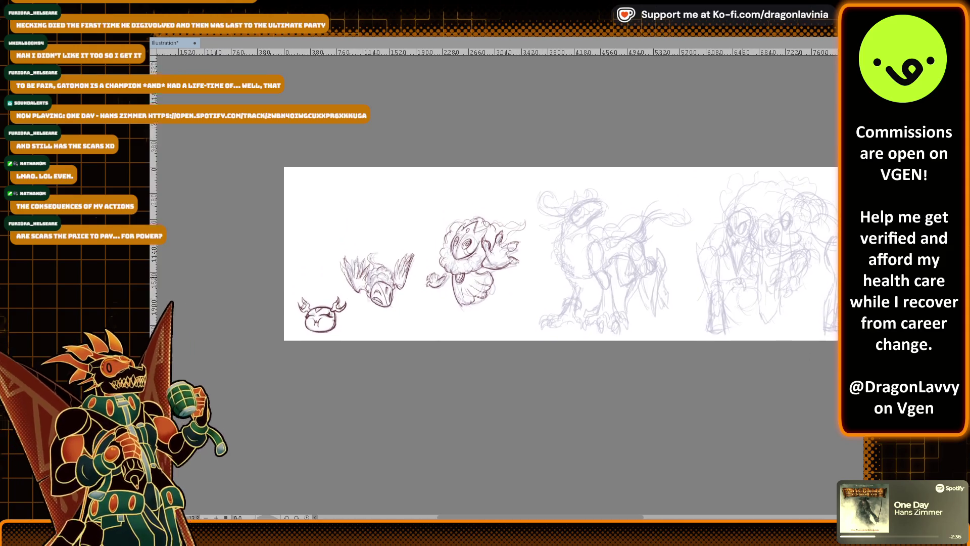
Zoom in on the four-legged sketch and nudge the view up slightly
{"action": "scroll", "coordinate": [744, 279], "scroll_direction": "up", "scroll_amount": 2}
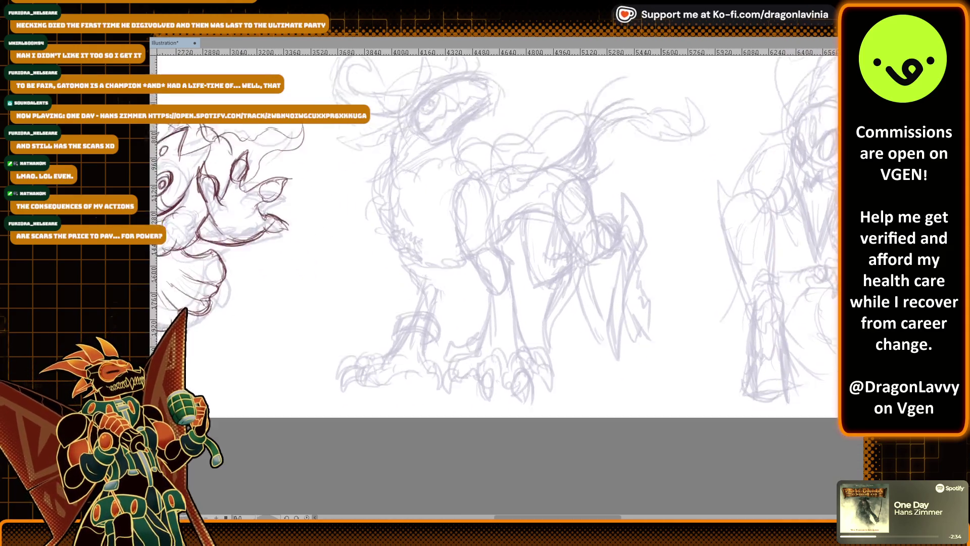
{"action": "left_click_drag", "start_coordinate": [692, 279], "coordinate": [690, 268]}
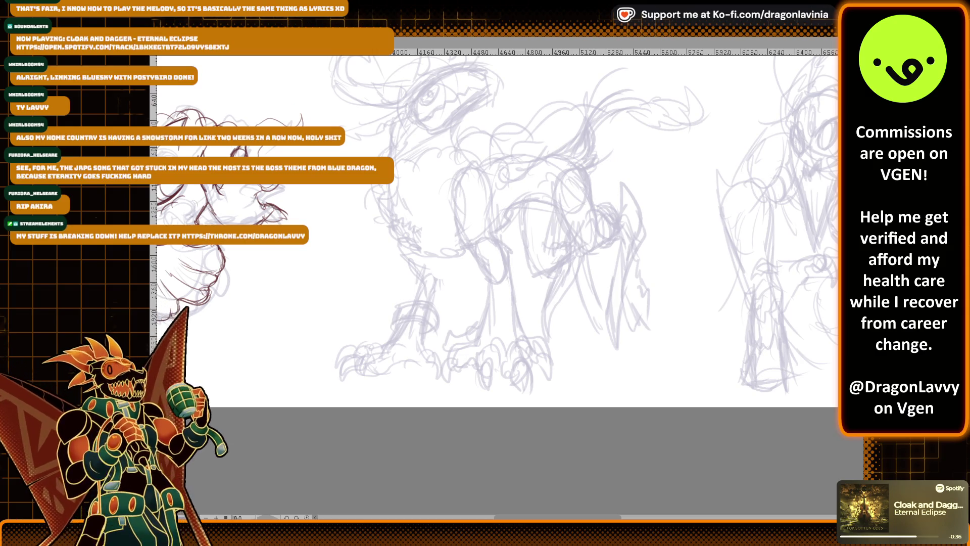
Add a few dark strokes around the inked fluffy creature's face
{"action": "left_click_drag", "start_coordinate": [246, 163], "coordinate": [361, 226]}
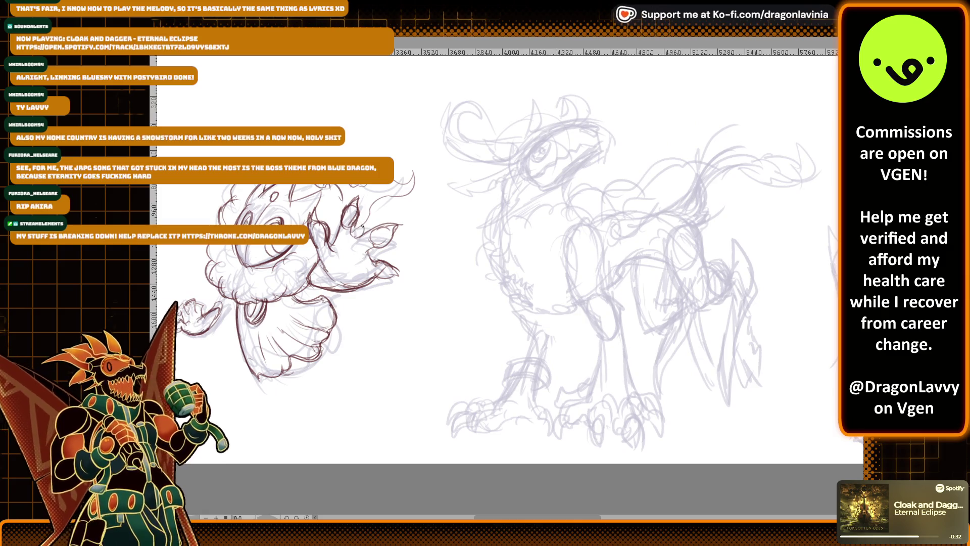
{"action": "scroll", "coordinate": [362, 226], "scroll_direction": "up", "scroll_amount": 3}
{"action": "left_click_drag", "start_coordinate": [349, 230], "coordinate": [344, 260]}
{"action": "mouse_move", "coordinate": [344, 248]}
{"action": "left_mouse_down"}
{"action": "mouse_move", "coordinate": [361, 260]}
{"action": "mouse_move", "coordinate": [381, 247]}
{"action": "left_mouse_up"}
{"action": "left_click_drag", "start_coordinate": [354, 209], "coordinate": [341, 242]}
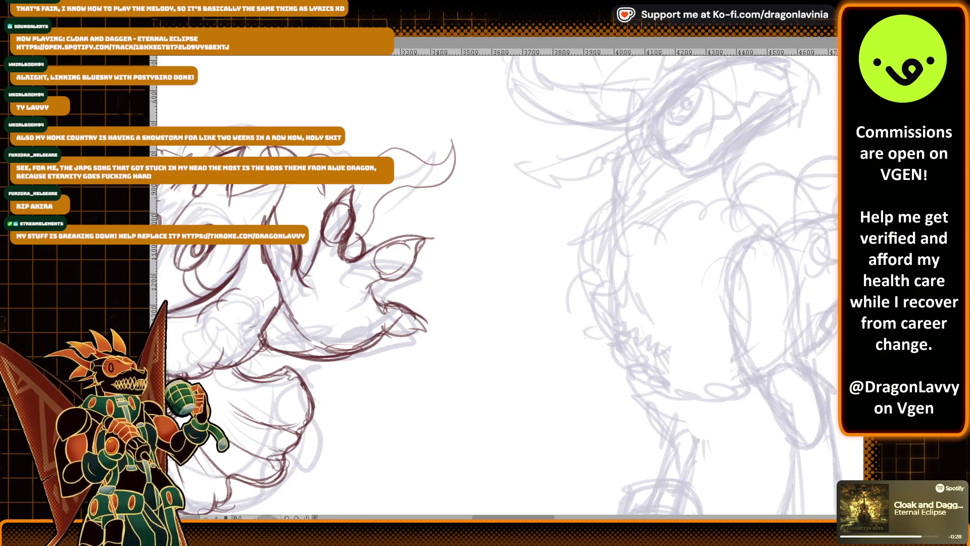
Frame the four-legged sketch and ink the first curves of its head
{"action": "scroll", "coordinate": [391, 210], "scroll_direction": "right", "scroll_amount": 10}
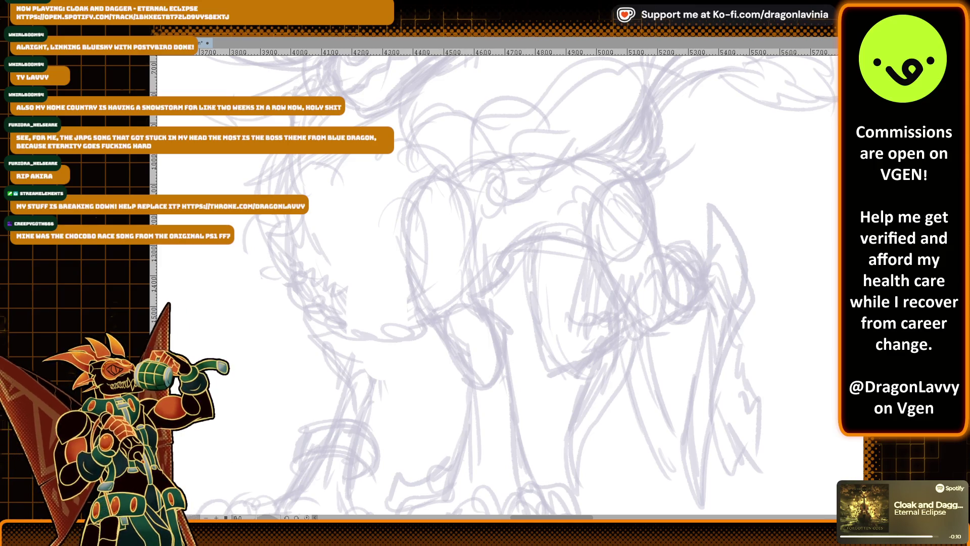
{"action": "scroll", "coordinate": [494, 282], "scroll_direction": "down", "scroll_amount": 3}
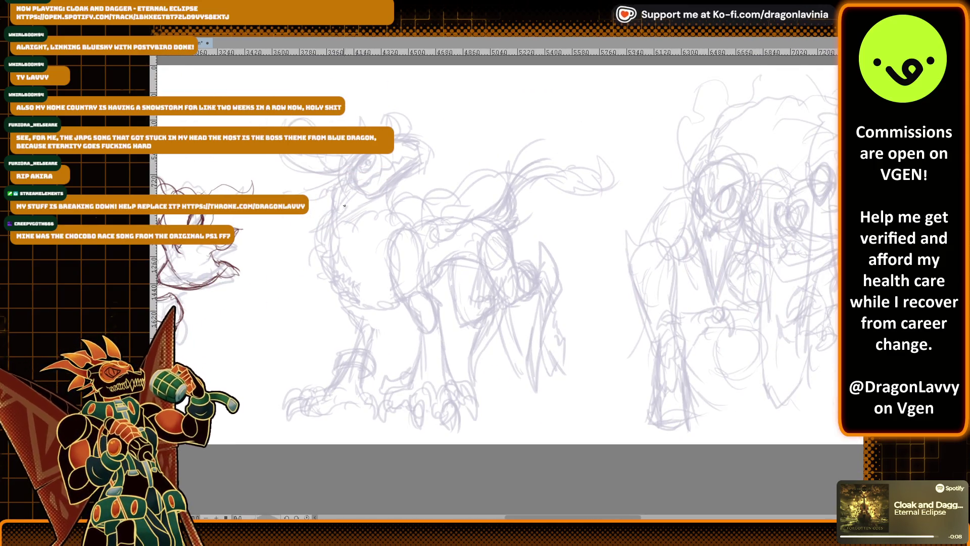
{"action": "left_click_drag", "start_coordinate": [331, 223], "coordinate": [329, 243]}
{"action": "left_click_drag", "start_coordinate": [346, 213], "coordinate": [339, 257]}
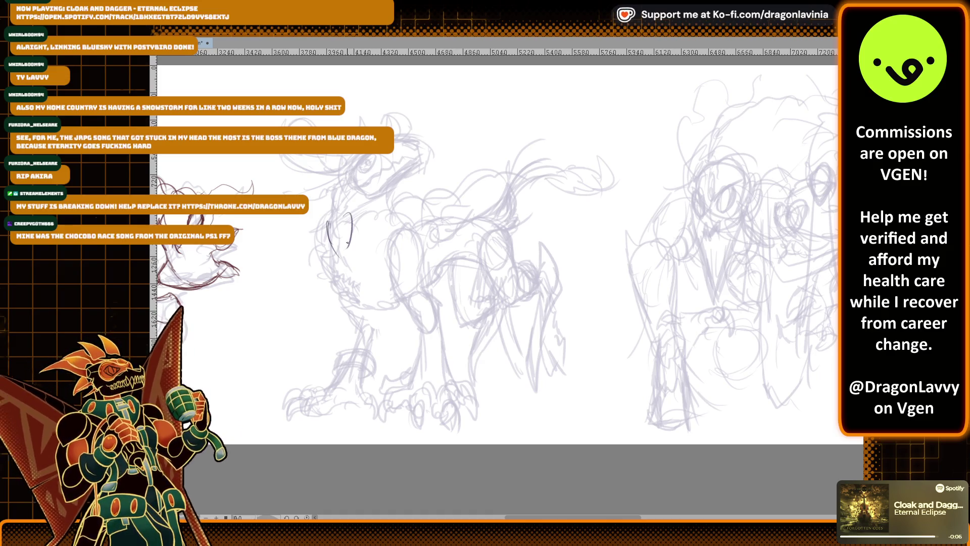
Sketch purple lines outlining the quadruped's rounded head and its top
{"action": "left_click_drag", "start_coordinate": [320, 154], "coordinate": [315, 196]}
{"action": "mouse_move", "coordinate": [320, 156]}
{"action": "left_mouse_down"}
{"action": "mouse_move", "coordinate": [306, 195]}
{"action": "mouse_move", "coordinate": [323, 227]}
{"action": "mouse_move", "coordinate": [331, 228]}
{"action": "mouse_move", "coordinate": [310, 211]}
{"action": "mouse_move", "coordinate": [348, 184]}
{"action": "left_mouse_up"}
{"action": "mouse_move", "coordinate": [318, 212]}
{"action": "left_mouse_down"}
{"action": "mouse_move", "coordinate": [338, 222]}
{"action": "mouse_move", "coordinate": [358, 177]}
{"action": "mouse_move", "coordinate": [328, 154]}
{"action": "left_mouse_up"}
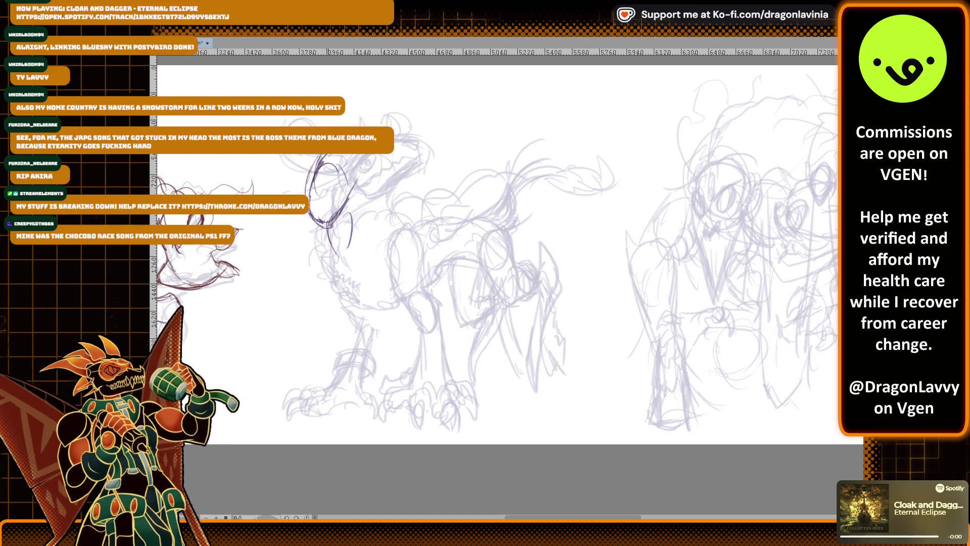
{"action": "mouse_move", "coordinate": [349, 207]}
{"action": "left_mouse_down"}
{"action": "mouse_move", "coordinate": [370, 200]}
{"action": "mouse_move", "coordinate": [372, 219]}
{"action": "left_mouse_up"}
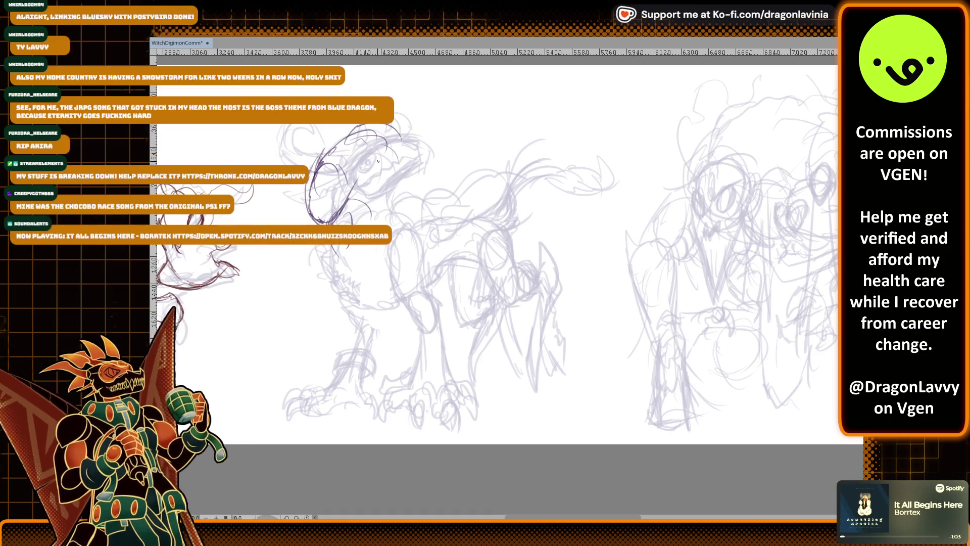
{"action": "mouse_move", "coordinate": [314, 197]}
{"action": "left_mouse_down"}
{"action": "mouse_move", "coordinate": [307, 224]}
{"action": "mouse_move", "coordinate": [346, 212]}
{"action": "left_mouse_up"}
{"action": "mouse_move", "coordinate": [318, 160]}
{"action": "left_mouse_down"}
{"action": "mouse_move", "coordinate": [306, 208]}
{"action": "mouse_move", "coordinate": [315, 225]}
{"action": "mouse_move", "coordinate": [360, 195]}
{"action": "left_mouse_up"}
{"action": "mouse_move", "coordinate": [316, 178]}
{"action": "left_mouse_down"}
{"action": "mouse_move", "coordinate": [334, 164]}
{"action": "mouse_move", "coordinate": [358, 191]}
{"action": "left_mouse_up"}
{"action": "mouse_move", "coordinate": [319, 179]}
{"action": "left_mouse_down"}
{"action": "mouse_move", "coordinate": [352, 151]}
{"action": "mouse_move", "coordinate": [360, 211]}
{"action": "left_mouse_up"}
{"action": "left_click_drag", "start_coordinate": [357, 171], "coordinate": [362, 190]}
{"action": "left_click_drag", "start_coordinate": [337, 157], "coordinate": [371, 128]}
{"action": "left_click_drag", "start_coordinate": [392, 140], "coordinate": [408, 122]}
{"action": "left_click_drag", "start_coordinate": [353, 201], "coordinate": [377, 196]}
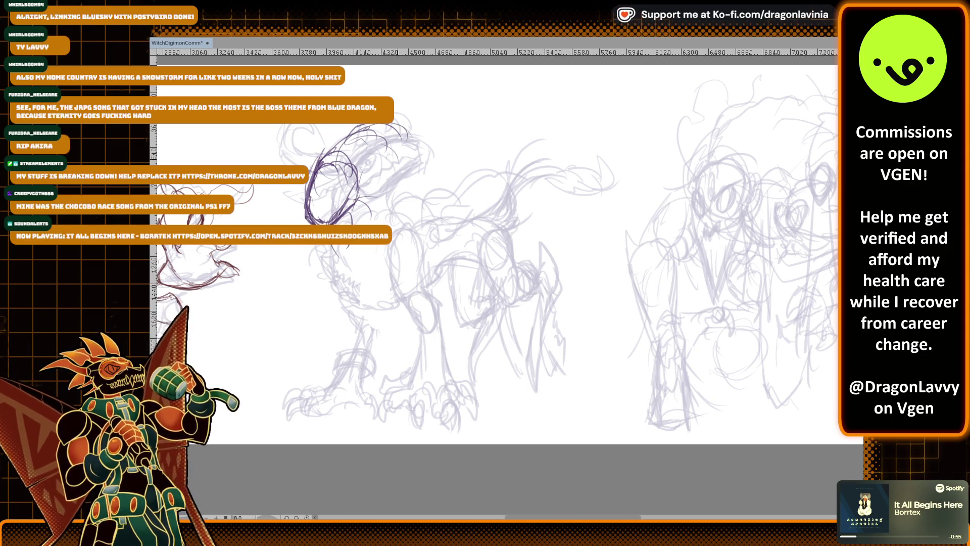
Sketch purple curves for the neck, jaw and back toward the tail
{"action": "left_click_drag", "start_coordinate": [407, 130], "coordinate": [446, 173]}
{"action": "left_click_drag", "start_coordinate": [389, 246], "coordinate": [430, 232]}
{"action": "left_click_drag", "start_coordinate": [439, 173], "coordinate": [446, 205]}
{"action": "left_click_drag", "start_coordinate": [445, 169], "coordinate": [466, 230]}
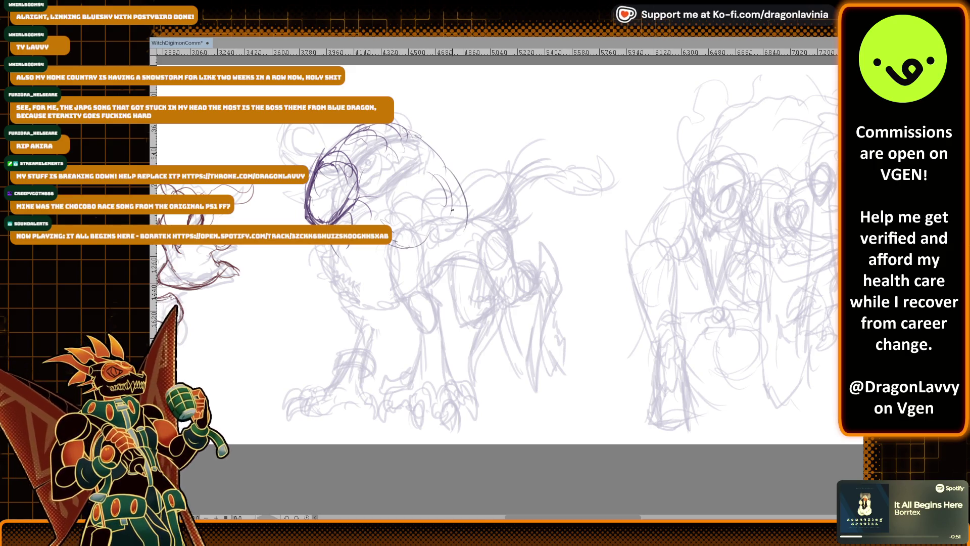
{"action": "left_click_drag", "start_coordinate": [452, 168], "coordinate": [506, 201]}
{"action": "left_click_drag", "start_coordinate": [500, 166], "coordinate": [503, 194]}
Add short purple strokes on the neck, belly, chest and back
{"action": "left_click_drag", "start_coordinate": [383, 245], "coordinate": [429, 250]}
{"action": "left_click_drag", "start_coordinate": [421, 199], "coordinate": [433, 221]}
{"action": "mouse_move", "coordinate": [428, 197]}
{"action": "left_mouse_down"}
{"action": "mouse_move", "coordinate": [461, 212]}
{"action": "mouse_move", "coordinate": [455, 250]}
{"action": "mouse_move", "coordinate": [465, 242]}
{"action": "mouse_move", "coordinate": [468, 270]}
{"action": "left_mouse_up"}
{"action": "left_click_drag", "start_coordinate": [448, 238], "coordinate": [442, 257]}
{"action": "left_click_drag", "start_coordinate": [444, 237], "coordinate": [446, 256]}
{"action": "left_click_drag", "start_coordinate": [380, 256], "coordinate": [403, 277]}
{"action": "left_click_drag", "start_coordinate": [386, 263], "coordinate": [407, 283]}
{"action": "left_click_drag", "start_coordinate": [372, 246], "coordinate": [392, 261]}
{"action": "mouse_move", "coordinate": [491, 241]}
{"action": "left_mouse_down"}
{"action": "mouse_move", "coordinate": [485, 215]}
{"action": "mouse_move", "coordinate": [511, 182]}
{"action": "mouse_move", "coordinate": [502, 203]}
{"action": "left_mouse_up"}
{"action": "left_click_drag", "start_coordinate": [512, 184], "coordinate": [507, 194]}
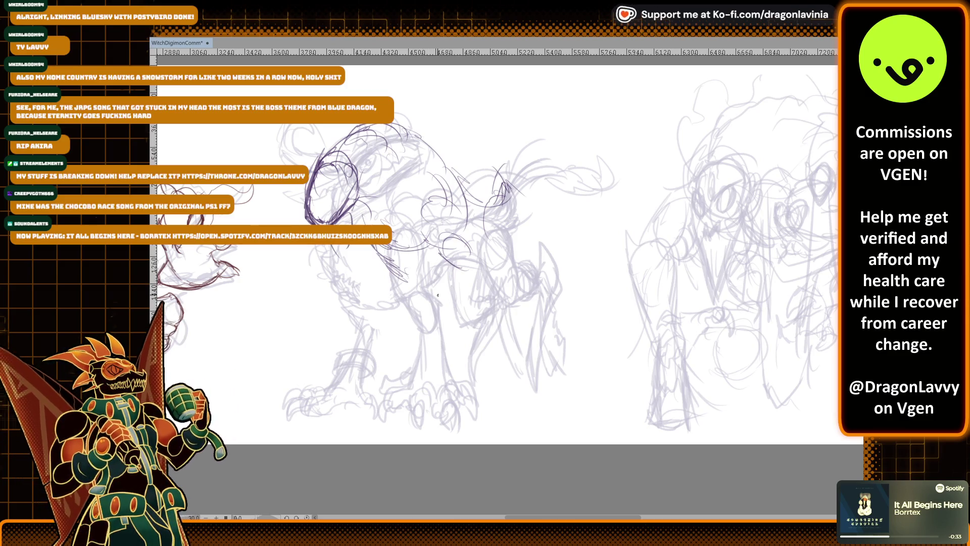
Undo the latest back and head strokes, restoring some of them
{"action": "key", "text": "ctrl+z"}
{"action": "key", "text": "ctrl+z"}
{"action": "key", "text": "ctrl+z"}
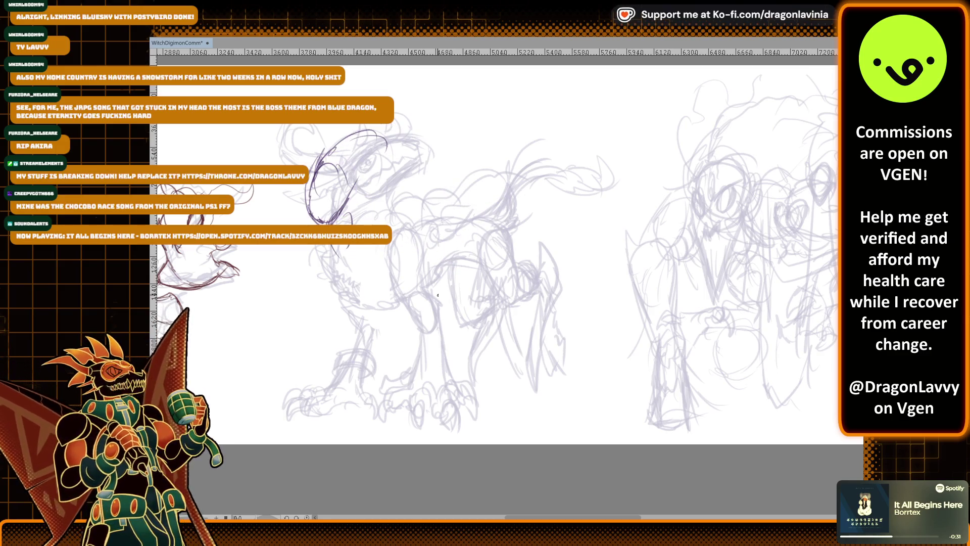
{"action": "key", "text": "ctrl+z"}
{"action": "key", "text": "ctrl+z"}
{"action": "key", "text": "ctrl+z"}
{"action": "key", "text": "ctrl+y"}
{"action": "key", "text": "ctrl+y"}
Undo another head stroke and start a new line across the head
{"action": "key", "text": "ctrl+z"}
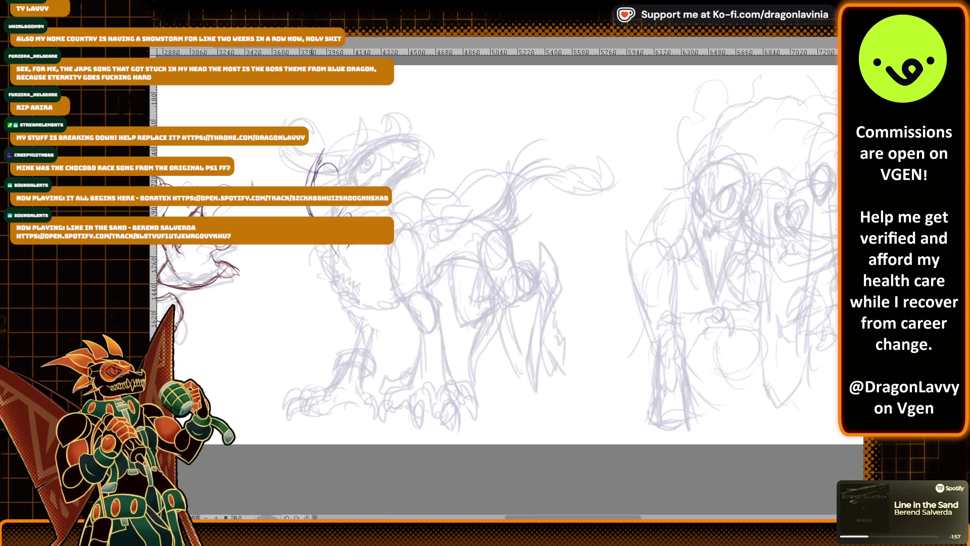
{"action": "mouse_move", "coordinate": [313, 185]}
{"action": "left_mouse_down"}
{"action": "mouse_move", "coordinate": [342, 149]}
{"action": "mouse_move", "coordinate": [358, 159]}
{"action": "mouse_move", "coordinate": [353, 185]}
{"action": "left_mouse_up"}
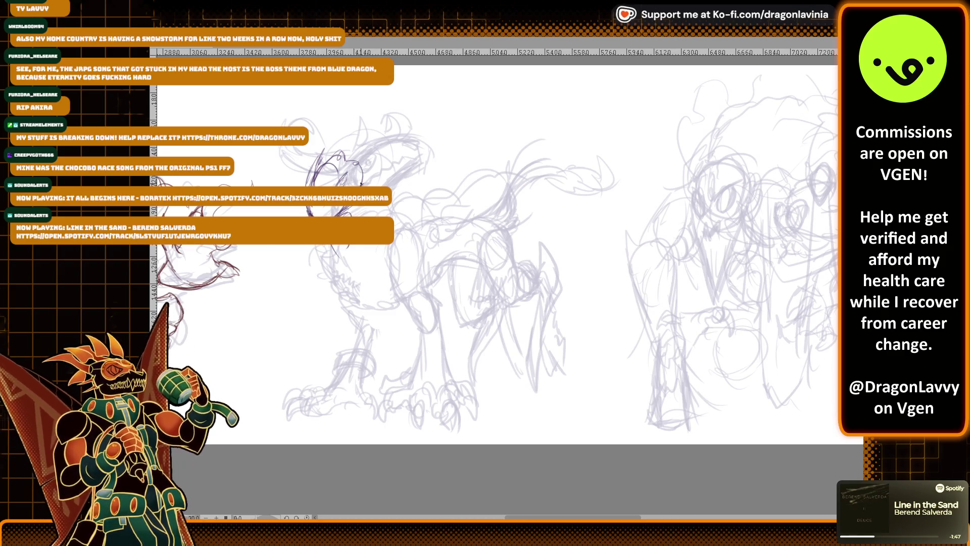
Sketch purple arcs over the head and back, plus chest and shoulder curves
{"action": "mouse_move", "coordinate": [364, 138]}
{"action": "left_mouse_down"}
{"action": "mouse_move", "coordinate": [498, 160]}
{"action": "mouse_move", "coordinate": [497, 185]}
{"action": "left_mouse_up"}
{"action": "mouse_move", "coordinate": [415, 177]}
{"action": "left_mouse_down"}
{"action": "mouse_move", "coordinate": [430, 192]}
{"action": "mouse_move", "coordinate": [458, 156]}
{"action": "mouse_move", "coordinate": [505, 147]}
{"action": "left_mouse_up"}
{"action": "mouse_move", "coordinate": [374, 185]}
{"action": "left_mouse_down"}
{"action": "mouse_move", "coordinate": [414, 162]}
{"action": "mouse_move", "coordinate": [402, 130]}
{"action": "mouse_move", "coordinate": [453, 131]}
{"action": "left_mouse_up"}
{"action": "mouse_move", "coordinate": [397, 219]}
{"action": "left_mouse_down"}
{"action": "mouse_move", "coordinate": [442, 148]}
{"action": "mouse_move", "coordinate": [512, 202]}
{"action": "mouse_move", "coordinate": [431, 263]}
{"action": "left_mouse_up"}
{"action": "left_click_drag", "start_coordinate": [531, 205], "coordinate": [508, 283]}
{"action": "left_click_drag", "start_coordinate": [524, 242], "coordinate": [498, 291]}
{"action": "left_click_drag", "start_coordinate": [407, 169], "coordinate": [383, 186]}
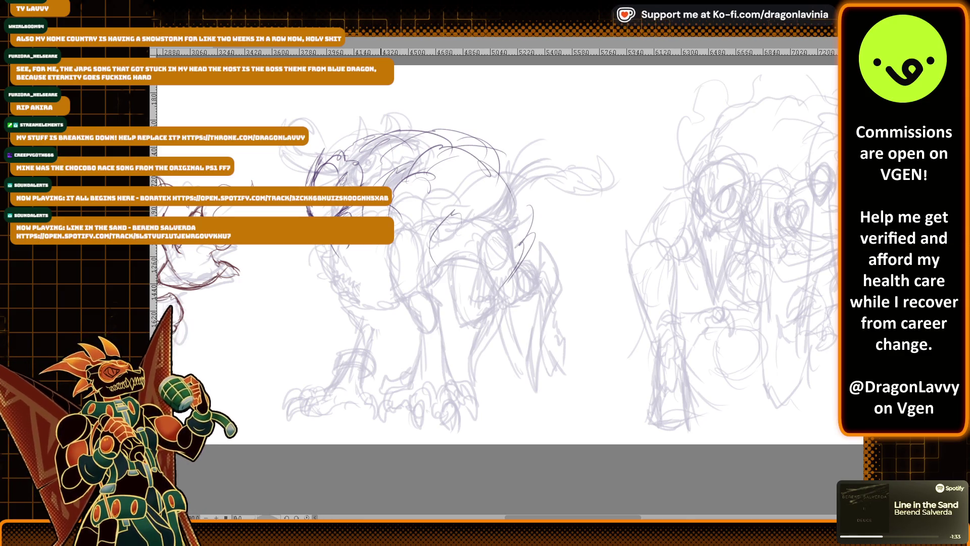
{"action": "left_click_drag", "start_coordinate": [452, 241], "coordinate": [485, 223]}
Sketch the back, shoulder, chest and front leg, with short head and neck strokes
{"action": "mouse_move", "coordinate": [455, 162]}
{"action": "left_mouse_down"}
{"action": "mouse_move", "coordinate": [497, 171]}
{"action": "mouse_move", "coordinate": [496, 273]}
{"action": "left_mouse_up"}
{"action": "left_click_drag", "start_coordinate": [462, 221], "coordinate": [447, 251]}
{"action": "left_click_drag", "start_coordinate": [400, 177], "coordinate": [378, 187]}
{"action": "mouse_move", "coordinate": [382, 205]}
{"action": "left_mouse_down"}
{"action": "mouse_move", "coordinate": [374, 217]}
{"action": "mouse_move", "coordinate": [396, 241]}
{"action": "left_mouse_up"}
{"action": "left_click_drag", "start_coordinate": [405, 165], "coordinate": [384, 186]}
{"action": "mouse_move", "coordinate": [418, 165]}
{"action": "left_mouse_down"}
{"action": "mouse_move", "coordinate": [405, 193]}
{"action": "mouse_move", "coordinate": [407, 227]}
{"action": "mouse_move", "coordinate": [495, 198]}
{"action": "mouse_move", "coordinate": [526, 305]}
{"action": "left_mouse_up"}
{"action": "mouse_move", "coordinate": [469, 242]}
{"action": "left_mouse_down"}
{"action": "mouse_move", "coordinate": [454, 251]}
{"action": "mouse_move", "coordinate": [520, 258]}
{"action": "mouse_move", "coordinate": [535, 312]}
{"action": "left_mouse_up"}
{"action": "left_click_drag", "start_coordinate": [533, 260], "coordinate": [519, 311]}
{"action": "mouse_move", "coordinate": [470, 240]}
{"action": "left_mouse_down"}
{"action": "mouse_move", "coordinate": [390, 284]}
{"action": "mouse_move", "coordinate": [448, 282]}
{"action": "left_mouse_up"}
{"action": "mouse_move", "coordinate": [499, 300]}
{"action": "left_mouse_down"}
{"action": "mouse_move", "coordinate": [471, 326]}
{"action": "mouse_move", "coordinate": [451, 320]}
{"action": "left_mouse_up"}
{"action": "mouse_move", "coordinate": [462, 303]}
{"action": "left_mouse_down"}
{"action": "mouse_move", "coordinate": [408, 355]}
{"action": "mouse_move", "coordinate": [416, 383]}
{"action": "mouse_move", "coordinate": [380, 412]}
{"action": "left_mouse_up"}
{"action": "mouse_move", "coordinate": [372, 216]}
{"action": "left_mouse_down"}
{"action": "mouse_move", "coordinate": [388, 208]}
{"action": "mouse_move", "coordinate": [386, 238]}
{"action": "left_mouse_up"}
Undo the chest and leg strokes, redraw the back and hip, and discard the snout stroke
{"action": "key", "text": "ctrl+z"}
{"action": "key", "text": "ctrl+z"}
{"action": "key", "text": "ctrl+z"}
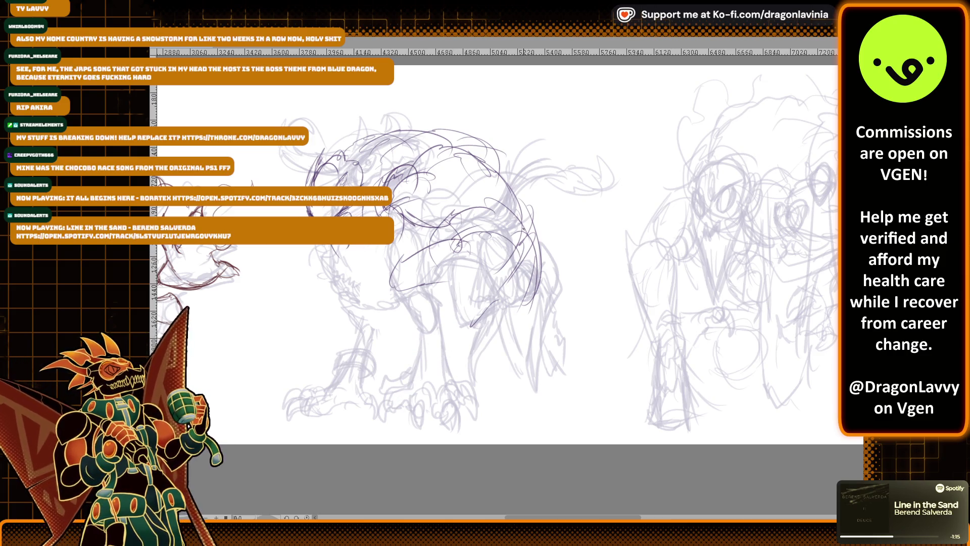
{"action": "left_click_drag", "start_coordinate": [513, 212], "coordinate": [567, 224]}
{"action": "mouse_move", "coordinate": [449, 231]}
{"action": "left_mouse_down"}
{"action": "mouse_move", "coordinate": [541, 263]}
{"action": "mouse_move", "coordinate": [506, 297]}
{"action": "left_mouse_up"}
{"action": "left_click_drag", "start_coordinate": [397, 204], "coordinate": [392, 227]}
{"action": "mouse_move", "coordinate": [292, 261]}
{"action": "left_mouse_down"}
{"action": "mouse_move", "coordinate": [325, 269]}
{"action": "mouse_move", "coordinate": [255, 286]}
{"action": "left_mouse_up"}
{"action": "mouse_move", "coordinate": [379, 278]}
{"action": "left_mouse_down"}
{"action": "mouse_move", "coordinate": [386, 265]}
{"action": "mouse_move", "coordinate": [440, 255]}
{"action": "mouse_move", "coordinate": [455, 291]}
{"action": "left_mouse_up"}
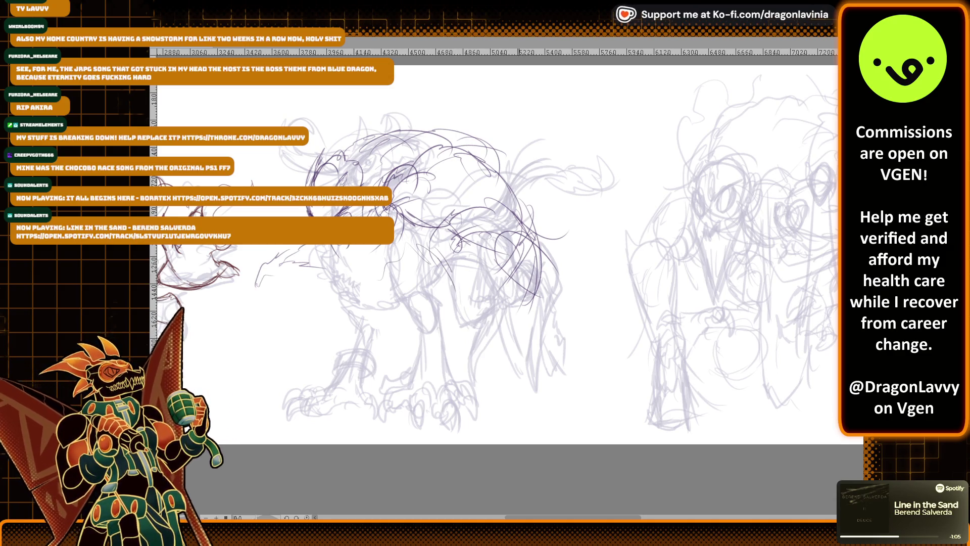
{"action": "key", "text": "ctrl+z"}
{"action": "key", "text": "ctrl+z"}
{"action": "key", "text": "ctrl+z"}
{"action": "key", "text": "ctrl+z"}
{"action": "key", "text": "ctrl+z"}
{"action": "key", "text": "ctrl+z"}
{"action": "key", "text": "ctrl+z"}
{"action": "key", "text": "ctrl+z"}
{"action": "key", "text": "ctrl+z"}
{"action": "key", "text": "ctrl+z"}
{"action": "key", "text": "ctrl+z"}
{"action": "key", "text": "ctrl+z"}
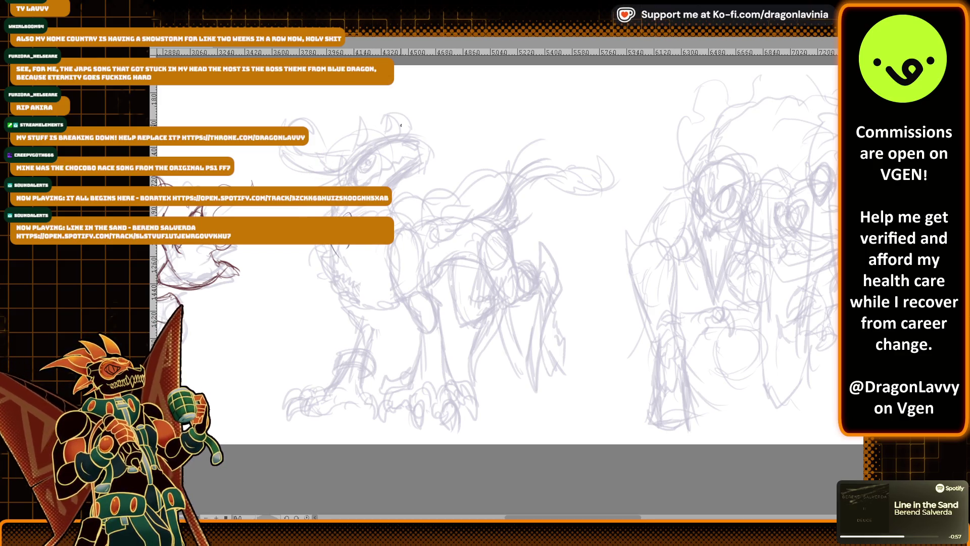
Pencil a new, lower head oval and sketch lines to its right
{"action": "mouse_move", "coordinate": [307, 292]}
{"action": "left_mouse_down"}
{"action": "mouse_move", "coordinate": [318, 338]}
{"action": "mouse_move", "coordinate": [334, 341]}
{"action": "left_mouse_up"}
{"action": "mouse_move", "coordinate": [326, 285]}
{"action": "left_mouse_down"}
{"action": "mouse_move", "coordinate": [342, 320]}
{"action": "mouse_move", "coordinate": [310, 326]}
{"action": "mouse_move", "coordinate": [335, 298]}
{"action": "mouse_move", "coordinate": [322, 346]}
{"action": "mouse_move", "coordinate": [344, 321]}
{"action": "mouse_move", "coordinate": [308, 245]}
{"action": "mouse_move", "coordinate": [336, 210]}
{"action": "left_mouse_up"}
{"action": "mouse_move", "coordinate": [346, 277]}
{"action": "left_mouse_down"}
{"action": "mouse_move", "coordinate": [357, 265]}
{"action": "mouse_move", "coordinate": [383, 271]}
{"action": "left_mouse_up"}
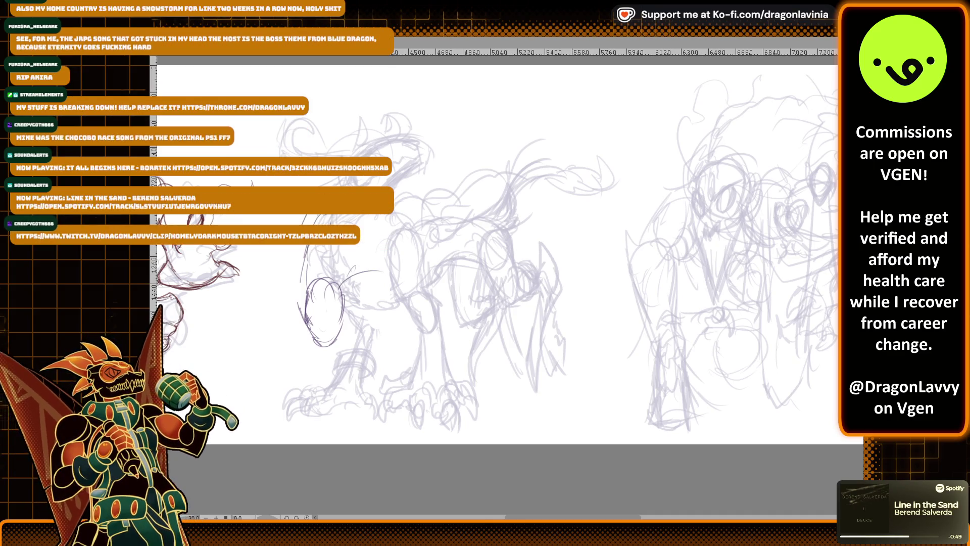
{"action": "left_click_drag", "start_coordinate": [355, 258], "coordinate": [347, 310]}
{"action": "left_click_drag", "start_coordinate": [378, 230], "coordinate": [345, 285]}
{"action": "left_click_drag", "start_coordinate": [303, 245], "coordinate": [302, 271]}
{"action": "left_click_drag", "start_coordinate": [376, 215], "coordinate": [365, 251]}
{"action": "mouse_move", "coordinate": [392, 215]}
{"action": "left_mouse_down"}
{"action": "mouse_move", "coordinate": [396, 247]}
{"action": "mouse_move", "coordinate": [419, 248]}
{"action": "left_mouse_up"}
Sketch the head top, neck and chest lines around the new oval
{"action": "left_click_drag", "start_coordinate": [399, 210], "coordinate": [390, 232]}
{"action": "left_click_drag", "start_coordinate": [395, 192], "coordinate": [422, 206]}
{"action": "mouse_move", "coordinate": [358, 186]}
{"action": "left_mouse_down"}
{"action": "mouse_move", "coordinate": [392, 177]}
{"action": "mouse_move", "coordinate": [418, 192]}
{"action": "mouse_move", "coordinate": [422, 220]}
{"action": "left_mouse_up"}
{"action": "left_click_drag", "start_coordinate": [380, 233], "coordinate": [375, 252]}
{"action": "mouse_move", "coordinate": [422, 217]}
{"action": "left_mouse_down"}
{"action": "mouse_move", "coordinate": [379, 247]}
{"action": "mouse_move", "coordinate": [382, 269]}
{"action": "left_mouse_up"}
{"action": "left_click_drag", "start_coordinate": [384, 224], "coordinate": [378, 252]}
{"action": "left_click_drag", "start_coordinate": [412, 218], "coordinate": [383, 243]}
{"action": "left_click_drag", "start_coordinate": [358, 274], "coordinate": [347, 308]}
{"action": "mouse_move", "coordinate": [313, 270]}
{"action": "left_mouse_down"}
{"action": "mouse_move", "coordinate": [306, 306]}
{"action": "mouse_move", "coordinate": [303, 293]}
{"action": "left_mouse_up"}
{"action": "mouse_move", "coordinate": [310, 281]}
{"action": "left_mouse_down"}
{"action": "mouse_move", "coordinate": [339, 266]}
{"action": "mouse_move", "coordinate": [329, 299]}
{"action": "left_mouse_up"}
Reinforce the left side and bottom of the head oval and arc a line over it
{"action": "left_click_drag", "start_coordinate": [307, 282], "coordinate": [301, 309]}
{"action": "left_click_drag", "start_coordinate": [302, 310], "coordinate": [314, 337]}
{"action": "left_click_drag", "start_coordinate": [309, 293], "coordinate": [303, 306]}
{"action": "left_click_drag", "start_coordinate": [309, 294], "coordinate": [307, 320]}
{"action": "left_click_drag", "start_coordinate": [346, 286], "coordinate": [317, 349]}
{"action": "left_click_drag", "start_coordinate": [323, 335], "coordinate": [311, 351]}
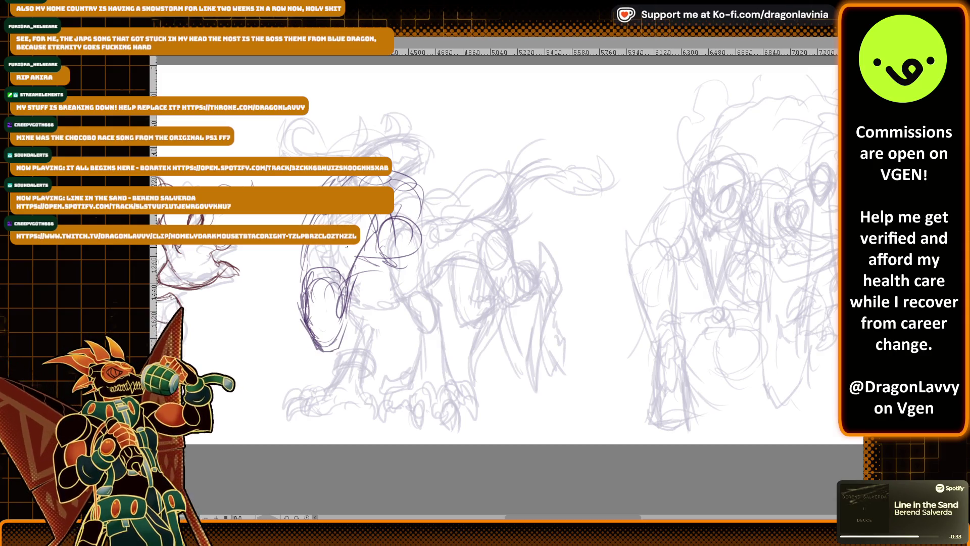
{"action": "mouse_move", "coordinate": [337, 351]}
{"action": "left_mouse_down"}
{"action": "mouse_move", "coordinate": [344, 324]}
{"action": "mouse_move", "coordinate": [325, 345]}
{"action": "left_mouse_up"}
{"action": "mouse_move", "coordinate": [301, 288]}
{"action": "left_mouse_down"}
{"action": "mouse_move", "coordinate": [343, 270]}
{"action": "mouse_move", "coordinate": [350, 310]}
{"action": "mouse_move", "coordinate": [341, 337]}
{"action": "left_mouse_up"}
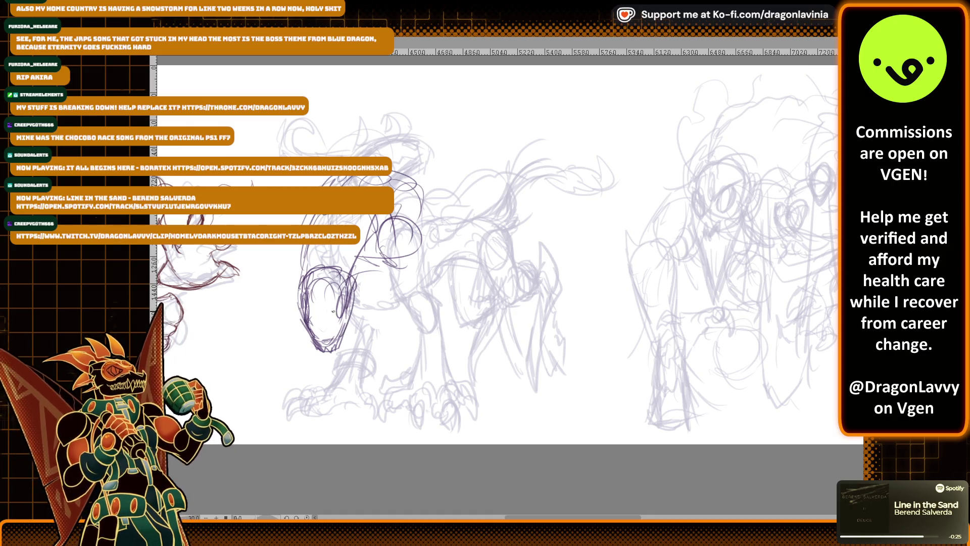
Draw neck lines from the head oval and sketch the top of the neck
{"action": "left_click_drag", "start_coordinate": [385, 214], "coordinate": [400, 257]}
{"action": "left_click_drag", "start_coordinate": [353, 281], "coordinate": [396, 254]}
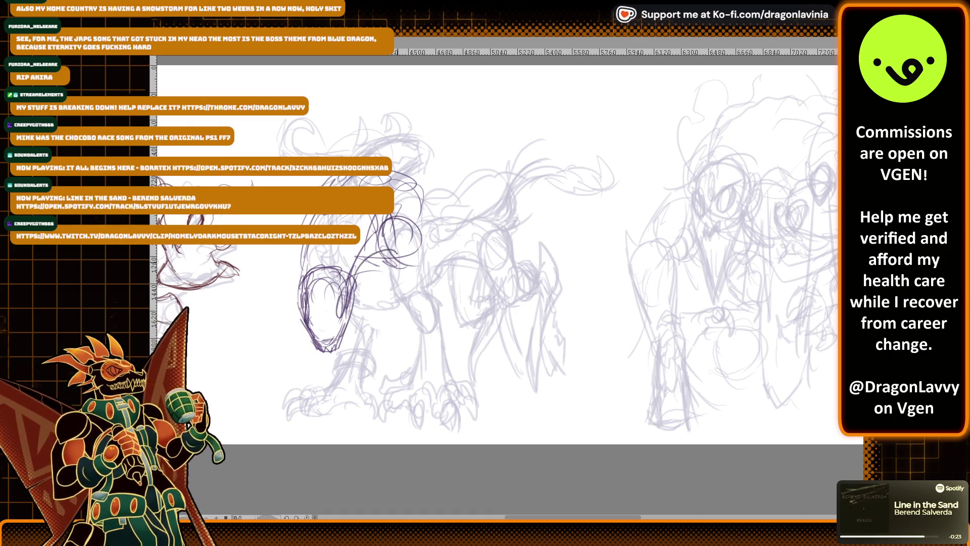
{"action": "mouse_move", "coordinate": [393, 162]}
{"action": "left_mouse_down"}
{"action": "mouse_move", "coordinate": [420, 183]}
{"action": "mouse_move", "coordinate": [460, 167]}
{"action": "left_mouse_up"}
{"action": "mouse_move", "coordinate": [432, 233]}
{"action": "left_mouse_down"}
{"action": "mouse_move", "coordinate": [413, 241]}
{"action": "mouse_move", "coordinate": [419, 250]}
{"action": "mouse_move", "coordinate": [433, 255]}
{"action": "mouse_move", "coordinate": [433, 230]}
{"action": "mouse_move", "coordinate": [447, 237]}
{"action": "left_mouse_up"}
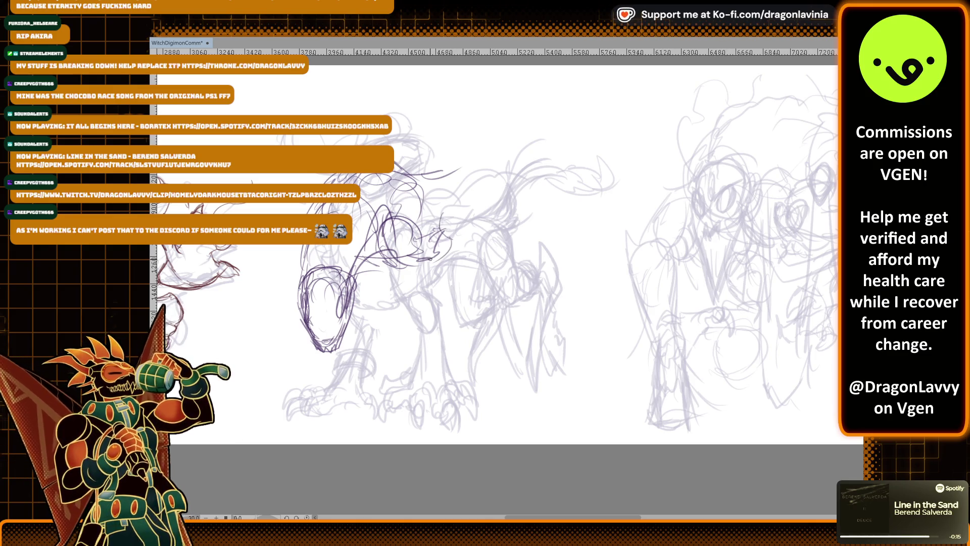
Add a curve over the head and strokes along the neck and chest
{"action": "mouse_move", "coordinate": [430, 262]}
{"action": "left_mouse_down"}
{"action": "mouse_move", "coordinate": [444, 241]}
{"action": "mouse_move", "coordinate": [439, 198]}
{"action": "mouse_move", "coordinate": [452, 230]}
{"action": "mouse_move", "coordinate": [460, 202]}
{"action": "mouse_move", "coordinate": [483, 201]}
{"action": "left_mouse_up"}
{"action": "mouse_move", "coordinate": [432, 168]}
{"action": "left_mouse_down"}
{"action": "mouse_move", "coordinate": [470, 161]}
{"action": "mouse_move", "coordinate": [496, 177]}
{"action": "mouse_move", "coordinate": [503, 147]}
{"action": "mouse_move", "coordinate": [532, 164]}
{"action": "mouse_move", "coordinate": [525, 230]}
{"action": "mouse_move", "coordinate": [548, 196]}
{"action": "mouse_move", "coordinate": [561, 223]}
{"action": "left_mouse_up"}
{"action": "mouse_move", "coordinate": [359, 271]}
{"action": "left_mouse_down"}
{"action": "mouse_move", "coordinate": [387, 242]}
{"action": "mouse_move", "coordinate": [434, 246]}
{"action": "left_mouse_up"}
{"action": "left_click_drag", "start_coordinate": [438, 213], "coordinate": [432, 267]}
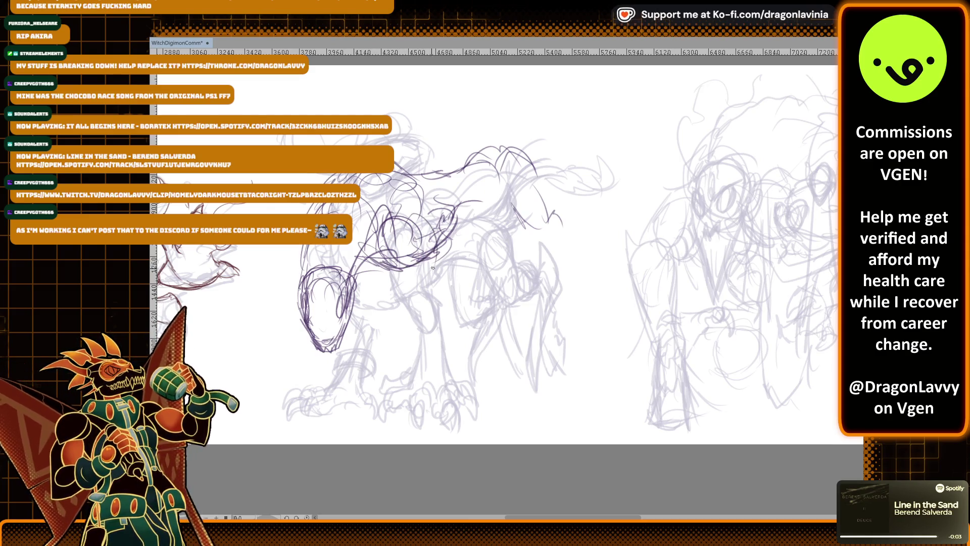
{"action": "mouse_move", "coordinate": [369, 268]}
{"action": "left_mouse_down"}
{"action": "mouse_move", "coordinate": [399, 278]}
{"action": "mouse_move", "coordinate": [420, 249]}
{"action": "left_mouse_up"}
{"action": "left_click_drag", "start_coordinate": [374, 246], "coordinate": [384, 275]}
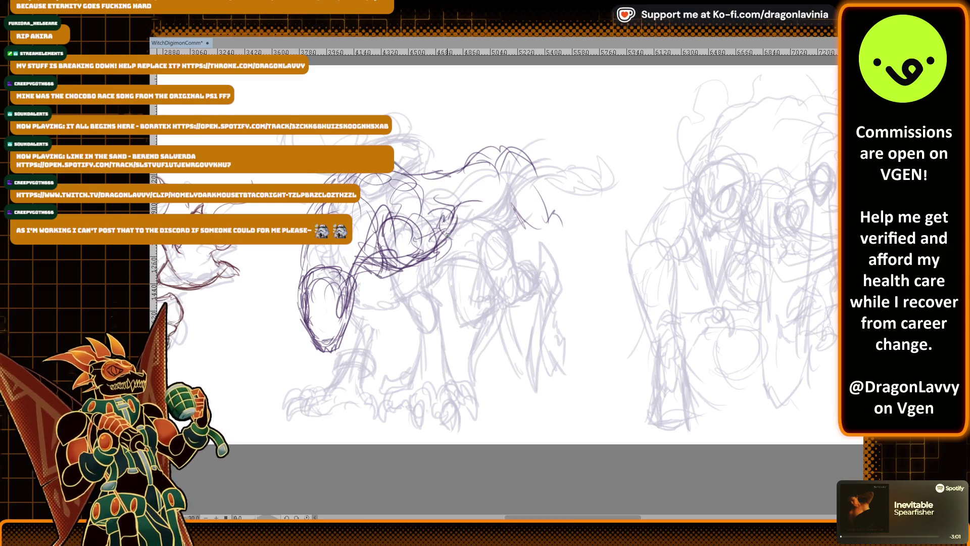
Sketch the chest, shoulder and the outline of the far front leg
{"action": "mouse_move", "coordinate": [502, 176]}
{"action": "left_mouse_down"}
{"action": "mouse_move", "coordinate": [527, 212]}
{"action": "mouse_move", "coordinate": [534, 256]}
{"action": "mouse_move", "coordinate": [538, 238]}
{"action": "left_mouse_up"}
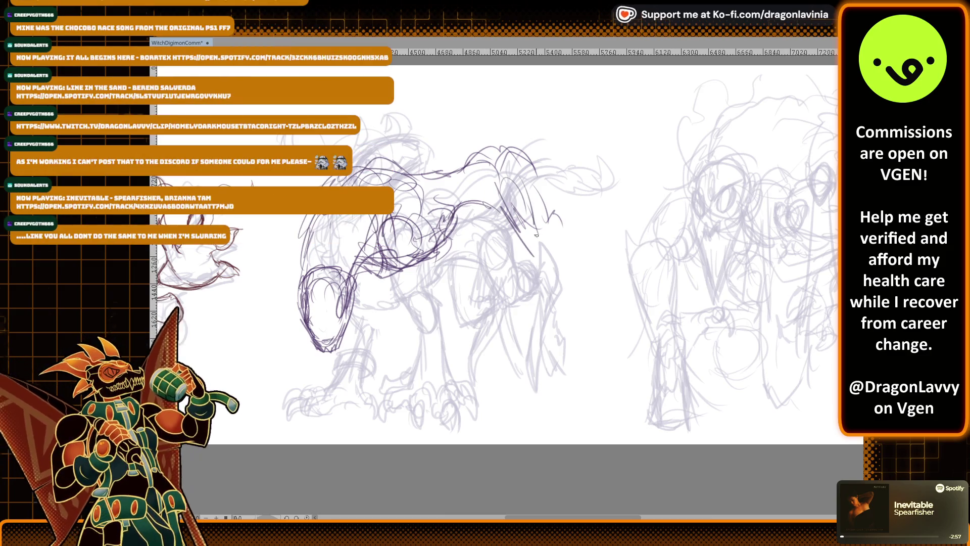
{"action": "left_click_drag", "start_coordinate": [527, 171], "coordinate": [544, 242]}
{"action": "mouse_move", "coordinate": [502, 213]}
{"action": "left_mouse_down"}
{"action": "mouse_move", "coordinate": [525, 252]}
{"action": "mouse_move", "coordinate": [558, 210]}
{"action": "mouse_move", "coordinate": [582, 265]}
{"action": "mouse_move", "coordinate": [581, 309]}
{"action": "left_mouse_up"}
{"action": "left_click_drag", "start_coordinate": [572, 251], "coordinate": [591, 349]}
{"action": "left_click_drag", "start_coordinate": [578, 274], "coordinate": [568, 369]}
{"action": "left_click_drag", "start_coordinate": [584, 301], "coordinate": [571, 368]}
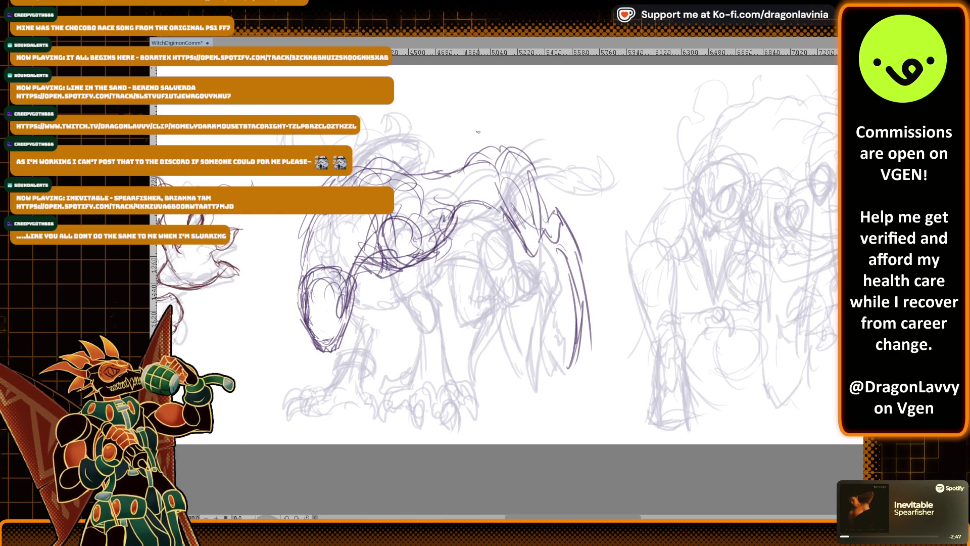
{"action": "left_click_drag", "start_coordinate": [533, 259], "coordinate": [543, 252]}
{"action": "left_click_drag", "start_coordinate": [535, 215], "coordinate": [551, 232]}
{"action": "left_click_drag", "start_coordinate": [575, 311], "coordinate": [575, 362]}
{"action": "left_click_drag", "start_coordinate": [584, 295], "coordinate": [576, 364]}
{"action": "left_click_drag", "start_coordinate": [582, 240], "coordinate": [572, 299]}
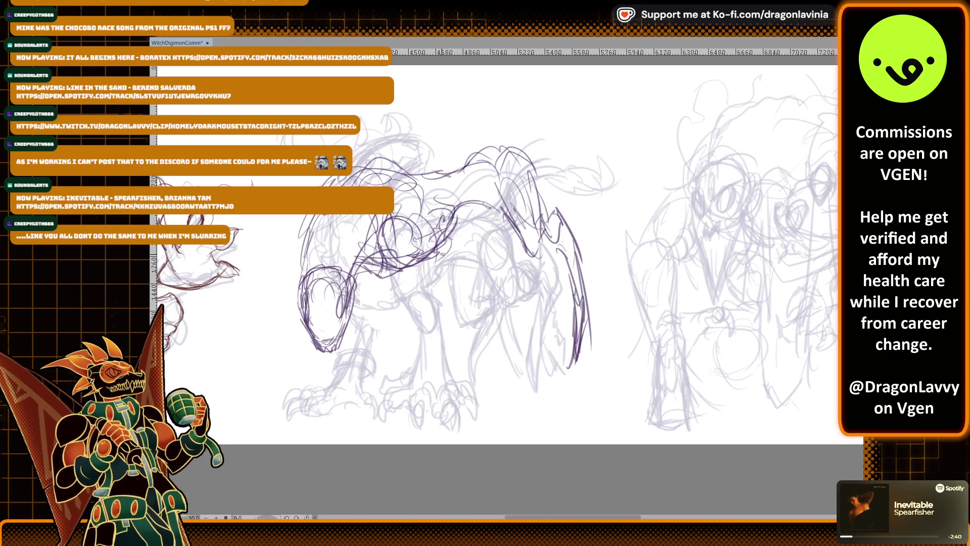
Sketch the upper arm and shoulder of the near foreleg, plus a stroke by the snout
{"action": "mouse_move", "coordinate": [416, 204]}
{"action": "left_mouse_down"}
{"action": "mouse_move", "coordinate": [401, 233]}
{"action": "mouse_move", "coordinate": [415, 248]}
{"action": "left_mouse_up"}
{"action": "mouse_move", "coordinate": [404, 244]}
{"action": "left_mouse_down"}
{"action": "mouse_move", "coordinate": [399, 231]}
{"action": "mouse_move", "coordinate": [432, 305]}
{"action": "left_mouse_up"}
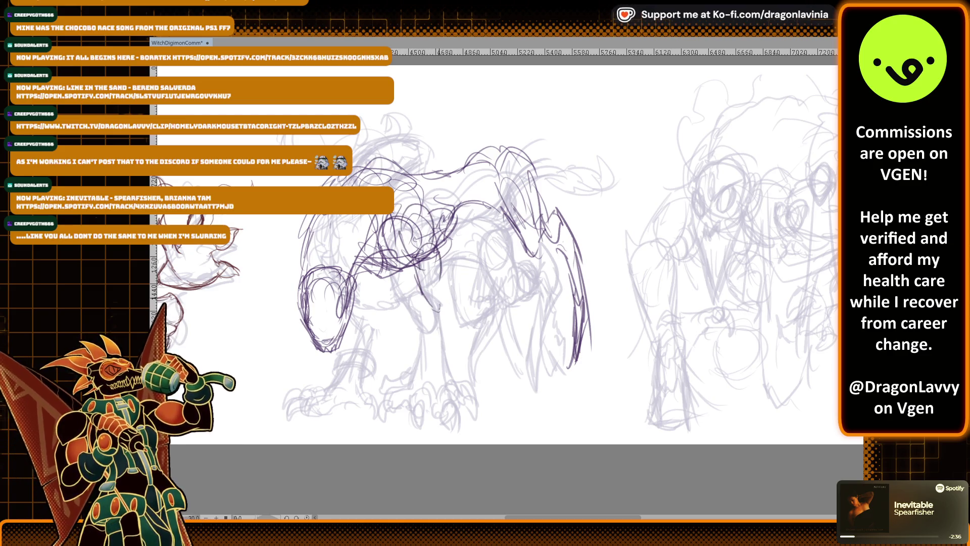
{"action": "left_click_drag", "start_coordinate": [290, 281], "coordinate": [278, 307]}
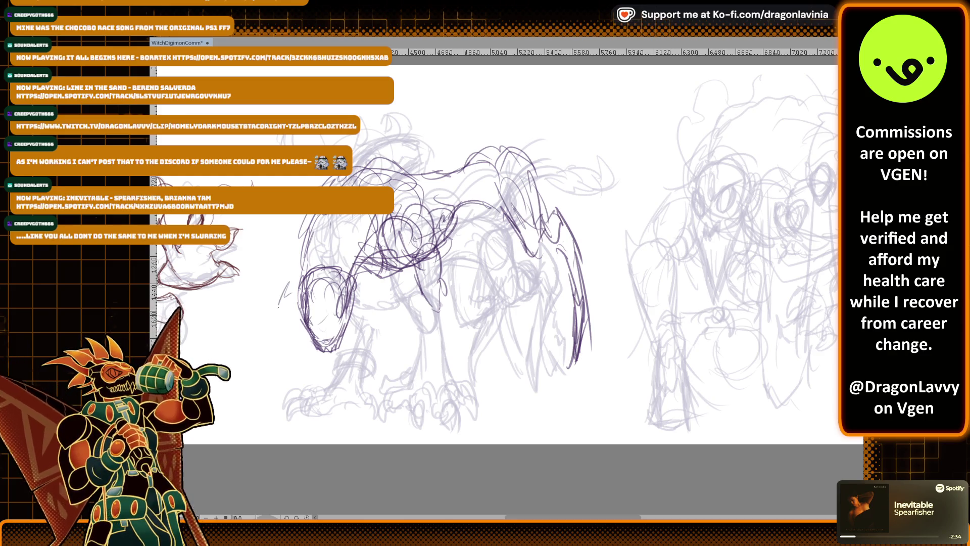
{"action": "left_click_drag", "start_coordinate": [399, 211], "coordinate": [390, 238]}
{"action": "left_click_drag", "start_coordinate": [389, 237], "coordinate": [418, 267]}
{"action": "mouse_move", "coordinate": [423, 209]}
{"action": "left_mouse_down"}
{"action": "mouse_move", "coordinate": [394, 243]}
{"action": "mouse_move", "coordinate": [449, 302]}
{"action": "left_mouse_up"}
{"action": "left_click_drag", "start_coordinate": [410, 263], "coordinate": [442, 292]}
Build up the near foreleg and extend it down to the paw
{"action": "left_click_drag", "start_coordinate": [425, 243], "coordinate": [462, 339]}
{"action": "mouse_move", "coordinate": [422, 268]}
{"action": "left_mouse_down"}
{"action": "mouse_move", "coordinate": [440, 324]}
{"action": "mouse_move", "coordinate": [454, 314]}
{"action": "left_mouse_up"}
{"action": "left_click_drag", "start_coordinate": [418, 285], "coordinate": [434, 307]}
{"action": "left_click_drag", "start_coordinate": [419, 293], "coordinate": [447, 331]}
{"action": "mouse_move", "coordinate": [422, 275]}
{"action": "left_mouse_down"}
{"action": "mouse_move", "coordinate": [419, 296]}
{"action": "mouse_move", "coordinate": [444, 292]}
{"action": "left_mouse_up"}
{"action": "mouse_move", "coordinate": [435, 275]}
{"action": "left_mouse_down"}
{"action": "mouse_move", "coordinate": [450, 301]}
{"action": "mouse_move", "coordinate": [420, 370]}
{"action": "left_mouse_up"}
{"action": "mouse_move", "coordinate": [460, 317]}
{"action": "left_mouse_down"}
{"action": "mouse_move", "coordinate": [449, 357]}
{"action": "mouse_move", "coordinate": [404, 395]}
{"action": "left_mouse_up"}
{"action": "left_click_drag", "start_coordinate": [444, 371], "coordinate": [452, 395]}
{"action": "mouse_move", "coordinate": [298, 319]}
{"action": "left_mouse_down"}
{"action": "mouse_move", "coordinate": [275, 354]}
{"action": "mouse_move", "coordinate": [323, 350]}
{"action": "left_mouse_up"}
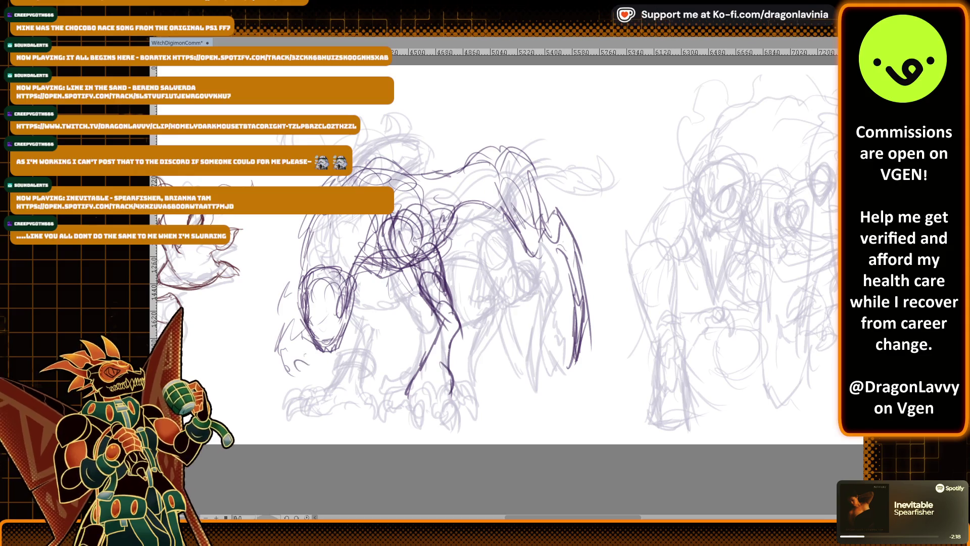
Ink over the head oval's left, bottom and right sides in dark purple
{"action": "mouse_move", "coordinate": [282, 366]}
{"action": "left_mouse_down"}
{"action": "mouse_move", "coordinate": [276, 392]}
{"action": "mouse_move", "coordinate": [292, 378]}
{"action": "mouse_move", "coordinate": [262, 382]}
{"action": "left_mouse_up"}
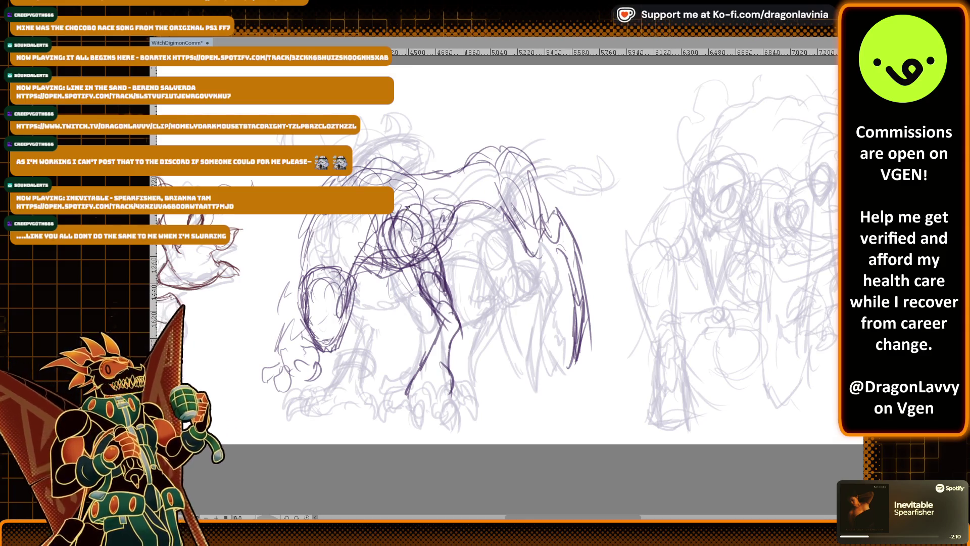
{"action": "mouse_move", "coordinate": [310, 302]}
{"action": "left_mouse_down"}
{"action": "mouse_move", "coordinate": [298, 348]}
{"action": "mouse_move", "coordinate": [323, 356]}
{"action": "mouse_move", "coordinate": [339, 346]}
{"action": "mouse_move", "coordinate": [338, 358]}
{"action": "left_mouse_up"}
{"action": "left_click_drag", "start_coordinate": [348, 304], "coordinate": [344, 362]}
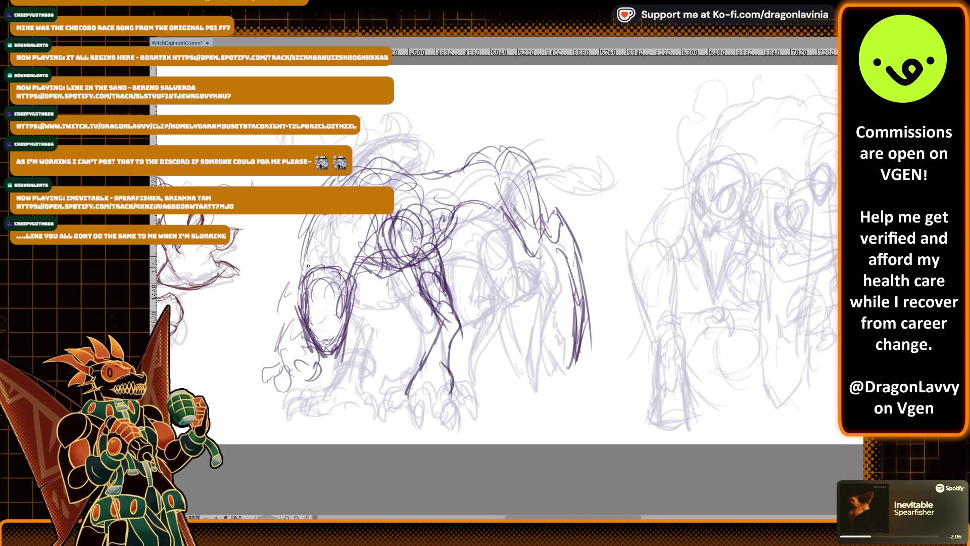
{"action": "left_click_drag", "start_coordinate": [349, 303], "coordinate": [340, 266]}
{"action": "left_click_drag", "start_coordinate": [316, 342], "coordinate": [308, 320]}
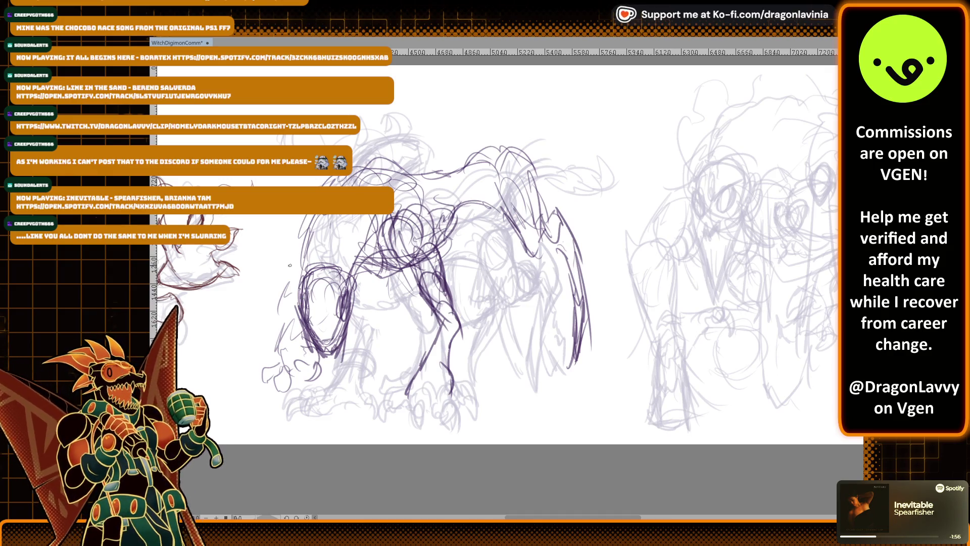
{"action": "mouse_move", "coordinate": [364, 151]}
{"action": "left_mouse_down"}
{"action": "mouse_move", "coordinate": [429, 121]}
{"action": "mouse_move", "coordinate": [452, 138]}
{"action": "left_mouse_up"}
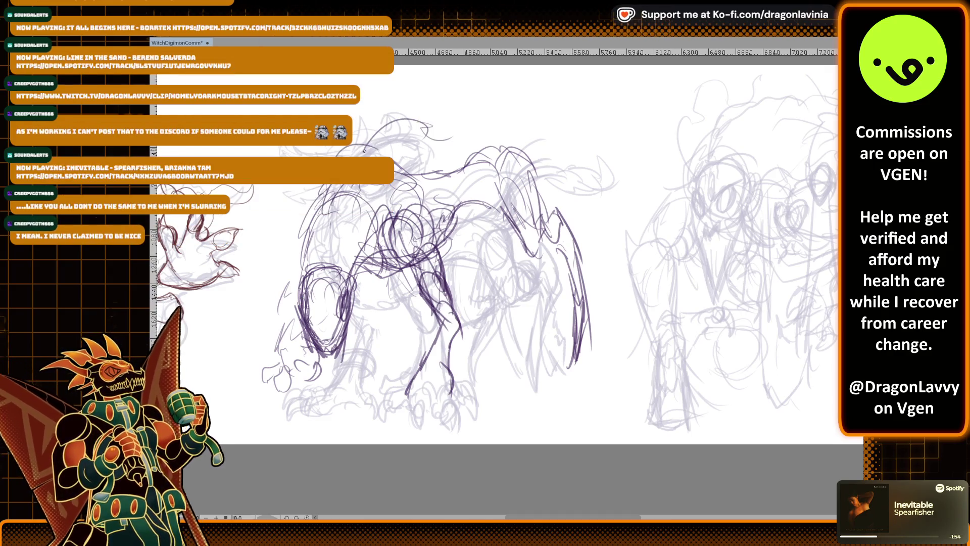
Ink the creature's head, neck, chest, shoulder and back curve
{"action": "left_click_drag", "start_coordinate": [310, 220], "coordinate": [313, 235]}
{"action": "left_click_drag", "start_coordinate": [346, 283], "coordinate": [382, 245]}
{"action": "mouse_move", "coordinate": [356, 200]}
{"action": "left_mouse_down"}
{"action": "mouse_move", "coordinate": [392, 268]}
{"action": "mouse_move", "coordinate": [404, 205]}
{"action": "mouse_move", "coordinate": [427, 167]}
{"action": "mouse_move", "coordinate": [447, 146]}
{"action": "mouse_move", "coordinate": [471, 150]}
{"action": "mouse_move", "coordinate": [415, 193]}
{"action": "left_mouse_up"}
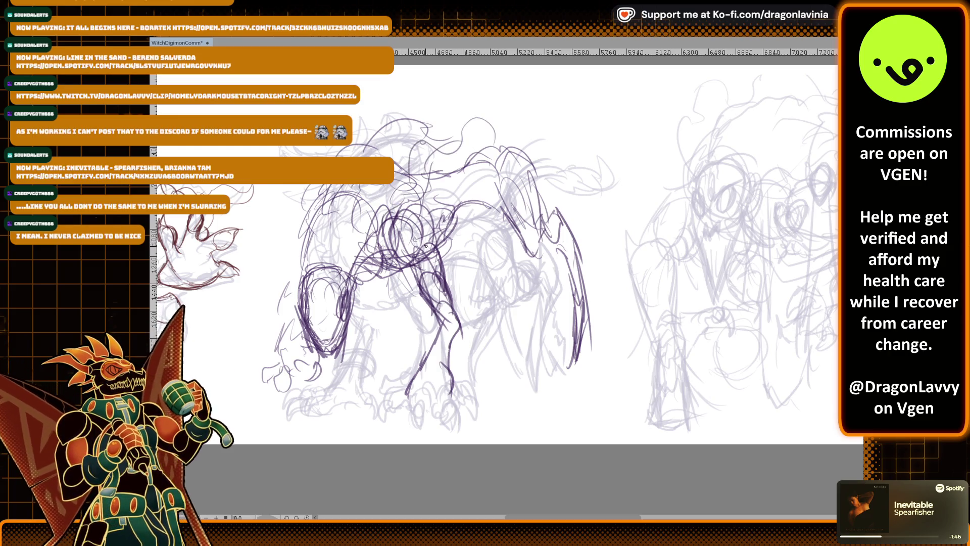
{"action": "mouse_move", "coordinate": [445, 202]}
{"action": "left_mouse_down"}
{"action": "mouse_move", "coordinate": [436, 233]}
{"action": "mouse_move", "coordinate": [452, 193]}
{"action": "mouse_move", "coordinate": [450, 229]}
{"action": "left_mouse_up"}
{"action": "mouse_move", "coordinate": [467, 198]}
{"action": "left_mouse_down"}
{"action": "mouse_move", "coordinate": [499, 213]}
{"action": "mouse_move", "coordinate": [455, 243]}
{"action": "left_mouse_up"}
{"action": "mouse_move", "coordinate": [519, 217]}
{"action": "left_mouse_down"}
{"action": "mouse_move", "coordinate": [565, 207]}
{"action": "mouse_move", "coordinate": [574, 239]}
{"action": "left_mouse_up"}
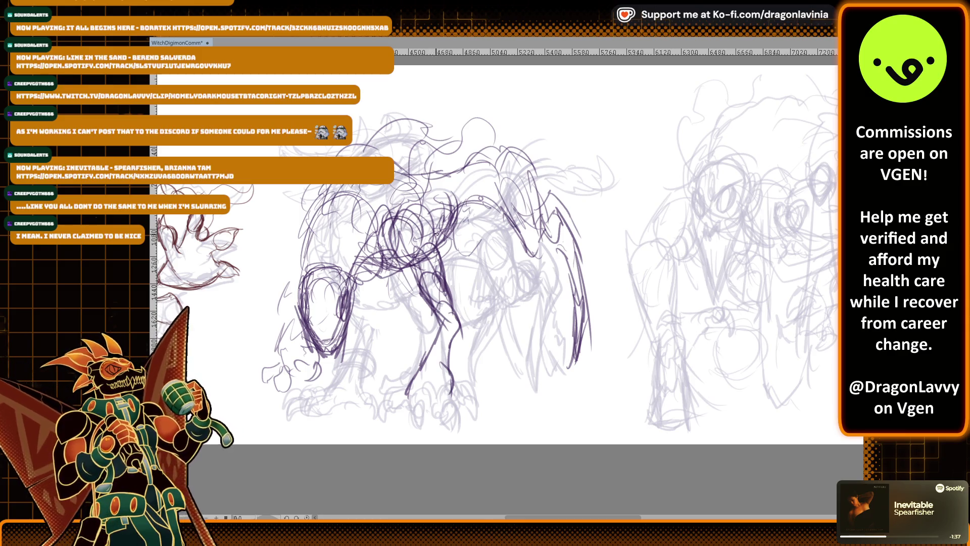
{"action": "left_click_drag", "start_coordinate": [485, 202], "coordinate": [384, 336]}
{"action": "mouse_move", "coordinate": [461, 167]}
{"action": "left_mouse_down"}
{"action": "mouse_move", "coordinate": [493, 140]}
{"action": "mouse_move", "coordinate": [516, 151]}
{"action": "mouse_move", "coordinate": [524, 163]}
{"action": "mouse_move", "coordinate": [516, 165]}
{"action": "left_mouse_up"}
Draw claws on the front feet and ink the left front paw
{"action": "mouse_move", "coordinate": [410, 377]}
{"action": "left_mouse_down"}
{"action": "mouse_move", "coordinate": [378, 400]}
{"action": "mouse_move", "coordinate": [411, 407]}
{"action": "left_mouse_up"}
{"action": "left_click_drag", "start_coordinate": [465, 391], "coordinate": [450, 410]}
{"action": "left_click_drag", "start_coordinate": [464, 409], "coordinate": [451, 415]}
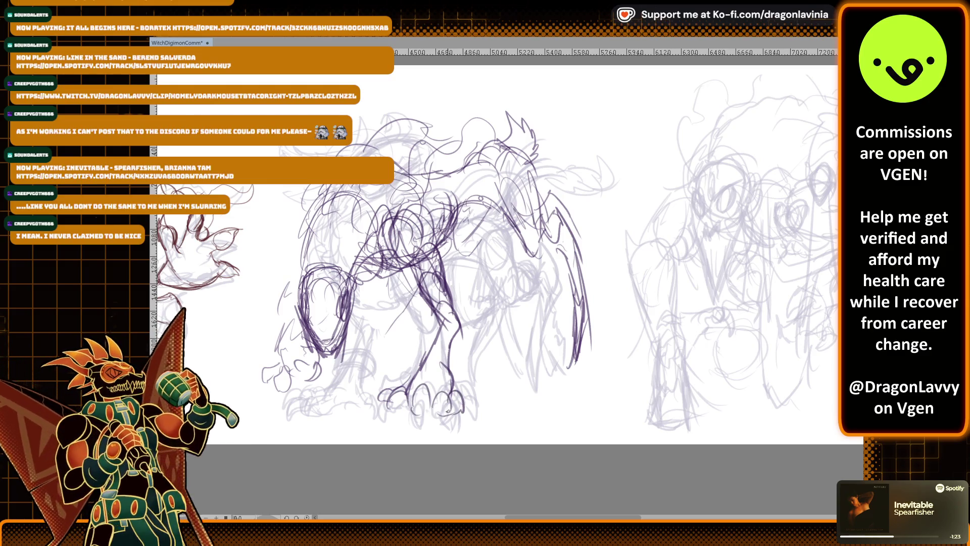
{"action": "left_click_drag", "start_coordinate": [310, 354], "coordinate": [294, 360]}
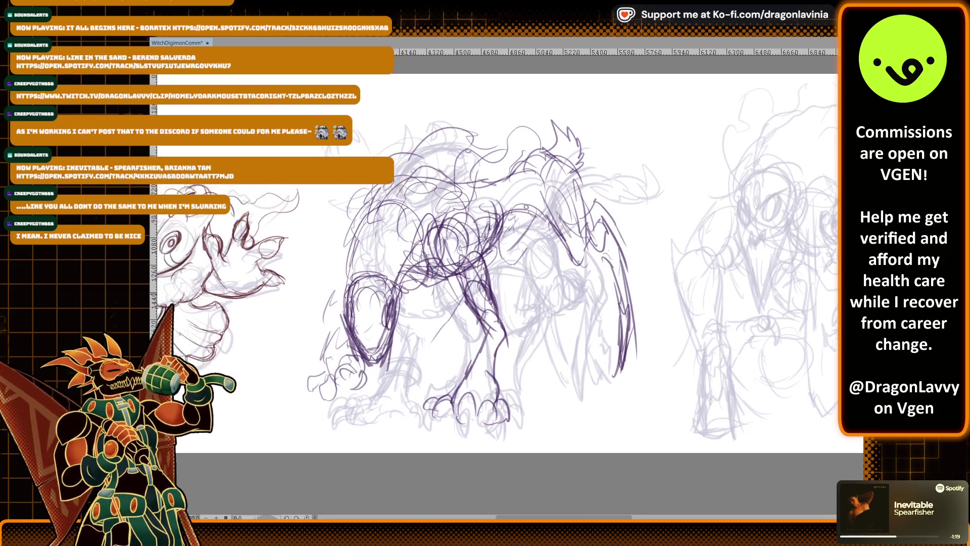
Darken the shoulder arc, the leg loop's left edge and the arc over the head
{"action": "scroll", "coordinate": [335, 334], "scroll_direction": "down", "scroll_amount": 2}
{"action": "scroll", "coordinate": [457, 270], "scroll_direction": "up", "scroll_amount": 3}
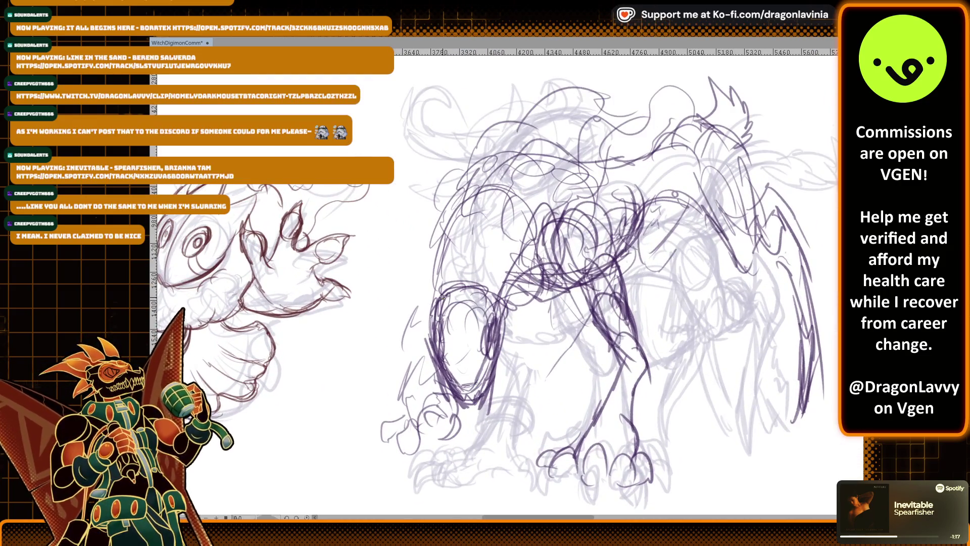
{"action": "mouse_move", "coordinate": [435, 303]}
{"action": "left_mouse_down"}
{"action": "mouse_move", "coordinate": [470, 284]}
{"action": "mouse_move", "coordinate": [459, 296]}
{"action": "left_mouse_up"}
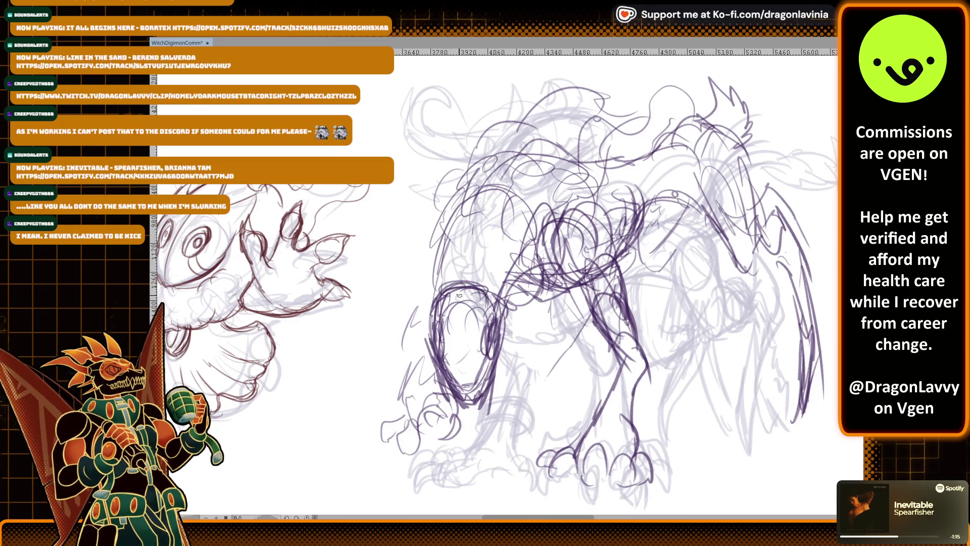
{"action": "left_click_drag", "start_coordinate": [445, 397], "coordinate": [460, 349]}
{"action": "scroll", "coordinate": [471, 201], "scroll_direction": "down", "scroll_amount": 2}
{"action": "scroll", "coordinate": [471, 201], "scroll_direction": "up", "scroll_amount": 2}
{"action": "left_click_drag", "start_coordinate": [405, 235], "coordinate": [493, 239]}
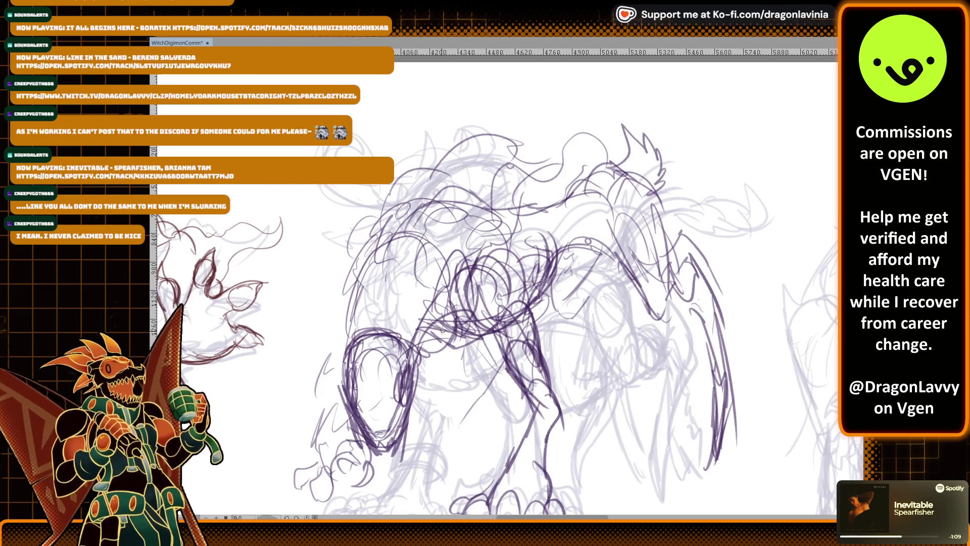
{"action": "scroll", "coordinate": [386, 252], "scroll_direction": "down", "scroll_amount": 2}
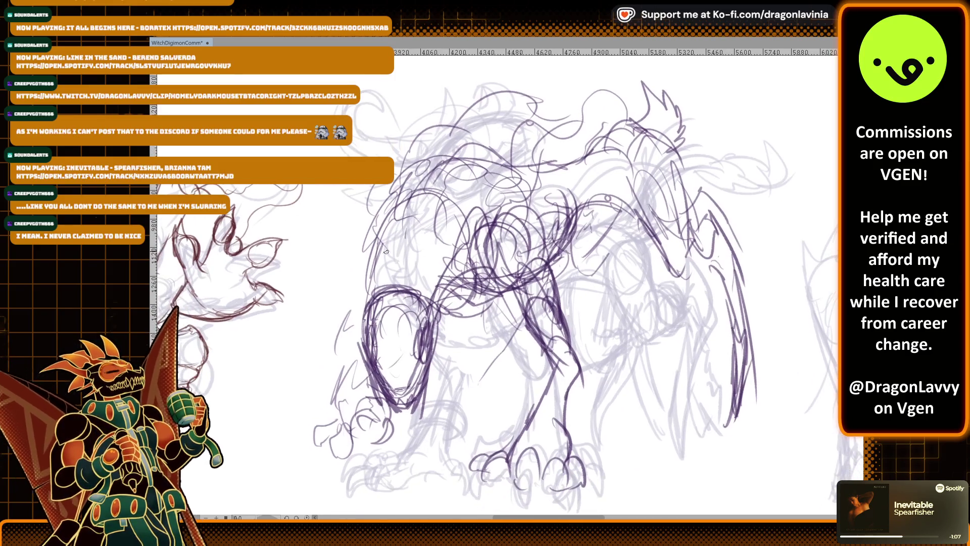
Trace over the front leg loop and ink the line along the head and back
{"action": "mouse_move", "coordinate": [365, 310]}
{"action": "left_mouse_down"}
{"action": "mouse_move", "coordinate": [387, 286]}
{"action": "mouse_move", "coordinate": [427, 293]}
{"action": "mouse_move", "coordinate": [437, 329]}
{"action": "left_mouse_up"}
{"action": "left_click_drag", "start_coordinate": [365, 366], "coordinate": [396, 410]}
{"action": "mouse_move", "coordinate": [432, 370]}
{"action": "left_mouse_down"}
{"action": "mouse_move", "coordinate": [393, 394]}
{"action": "mouse_move", "coordinate": [361, 337]}
{"action": "mouse_move", "coordinate": [331, 320]}
{"action": "mouse_move", "coordinate": [426, 306]}
{"action": "left_mouse_up"}
{"action": "scroll", "coordinate": [364, 337], "scroll_direction": "up", "scroll_amount": 2}
{"action": "mouse_move", "coordinate": [387, 338]}
{"action": "left_mouse_down"}
{"action": "mouse_move", "coordinate": [394, 327]}
{"action": "mouse_move", "coordinate": [411, 349]}
{"action": "left_mouse_up"}
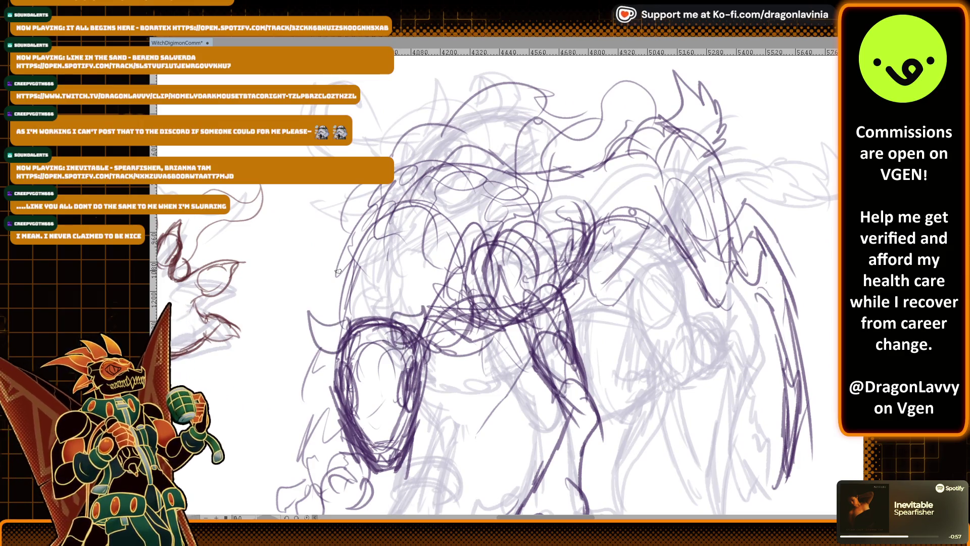
{"action": "scroll", "coordinate": [338, 271], "scroll_direction": "down", "scroll_amount": 2}
{"action": "mouse_move", "coordinate": [348, 233]}
{"action": "left_mouse_down"}
{"action": "mouse_move", "coordinate": [432, 142]}
{"action": "mouse_move", "coordinate": [485, 152]}
{"action": "mouse_move", "coordinate": [537, 140]}
{"action": "left_mouse_up"}
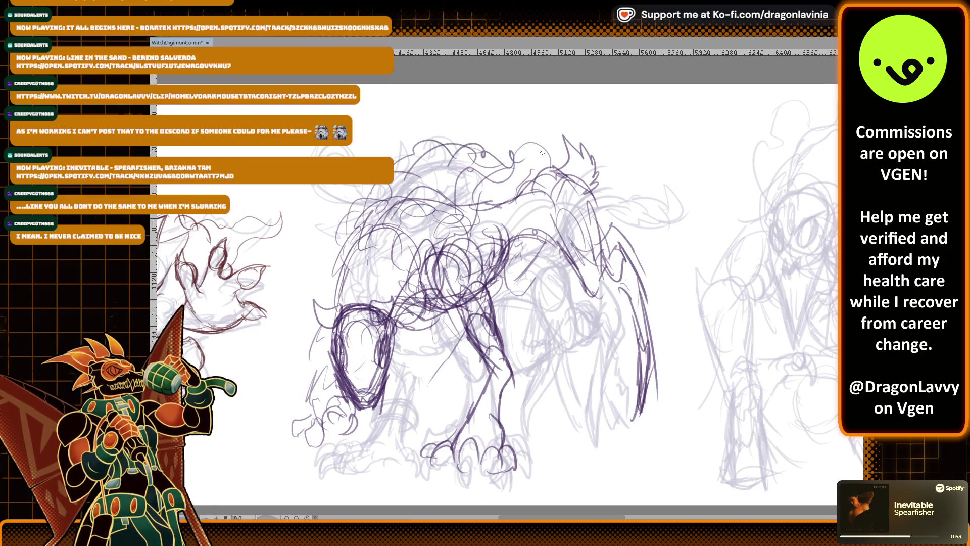
Draw purple rough strokes for the creature's back, head spikes, shoulder and wing edges
{"action": "mouse_move", "coordinate": [503, 245]}
{"action": "left_mouse_down"}
{"action": "mouse_move", "coordinate": [485, 285]}
{"action": "mouse_move", "coordinate": [517, 233]}
{"action": "mouse_move", "coordinate": [566, 244]}
{"action": "left_mouse_up"}
{"action": "mouse_move", "coordinate": [580, 191]}
{"action": "left_mouse_down"}
{"action": "mouse_move", "coordinate": [601, 258]}
{"action": "mouse_move", "coordinate": [616, 238]}
{"action": "mouse_move", "coordinate": [596, 290]}
{"action": "left_mouse_up"}
{"action": "mouse_move", "coordinate": [613, 228]}
{"action": "left_mouse_down"}
{"action": "mouse_move", "coordinate": [625, 226]}
{"action": "mouse_move", "coordinate": [637, 276]}
{"action": "mouse_move", "coordinate": [624, 289]}
{"action": "left_mouse_up"}
{"action": "mouse_move", "coordinate": [626, 247]}
{"action": "left_mouse_down"}
{"action": "mouse_move", "coordinate": [641, 308]}
{"action": "mouse_move", "coordinate": [630, 334]}
{"action": "left_mouse_up"}
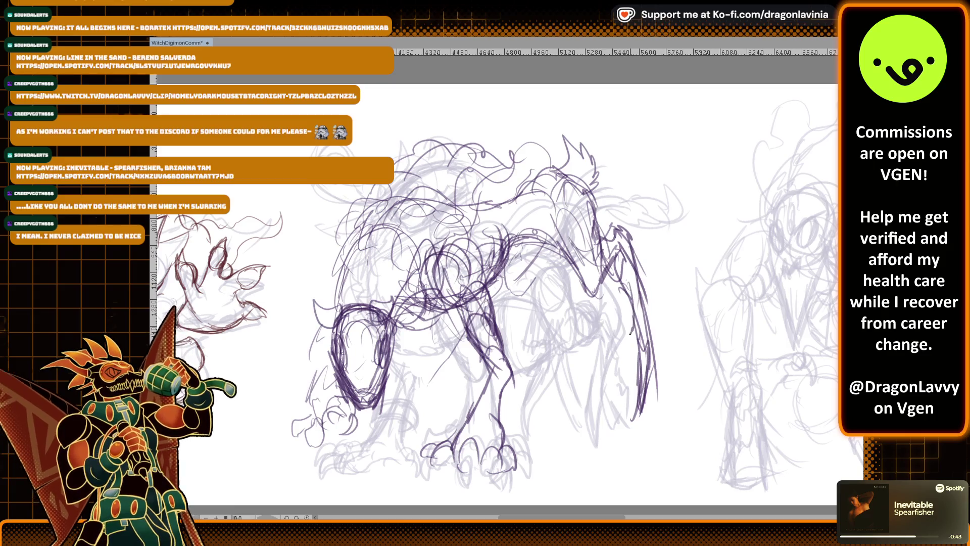
{"action": "left_click_drag", "start_coordinate": [641, 295], "coordinate": [649, 346]}
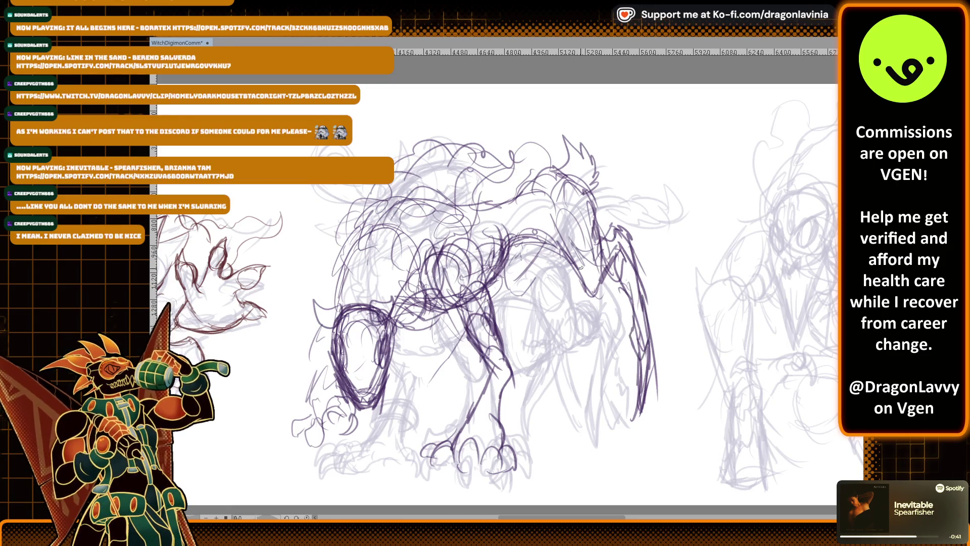
Rough in thin purple lines along the creature's body, right wing edge and leg
{"action": "mouse_move", "coordinate": [524, 289]}
{"action": "left_mouse_down"}
{"action": "mouse_move", "coordinate": [514, 316]}
{"action": "mouse_move", "coordinate": [510, 305]}
{"action": "left_mouse_up"}
{"action": "mouse_move", "coordinate": [489, 273]}
{"action": "left_mouse_down"}
{"action": "mouse_move", "coordinate": [513, 289]}
{"action": "mouse_move", "coordinate": [535, 287]}
{"action": "mouse_move", "coordinate": [535, 297]}
{"action": "mouse_move", "coordinate": [491, 386]}
{"action": "left_mouse_up"}
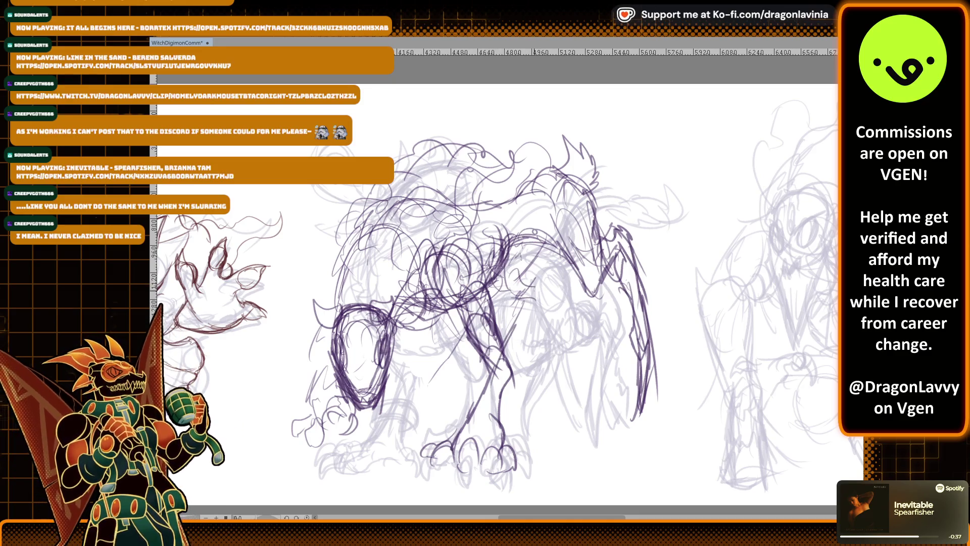
{"action": "mouse_move", "coordinate": [547, 292]}
{"action": "left_mouse_down"}
{"action": "mouse_move", "coordinate": [500, 376]}
{"action": "mouse_move", "coordinate": [497, 424]}
{"action": "left_mouse_up"}
{"action": "left_click_drag", "start_coordinate": [509, 386], "coordinate": [504, 426]}
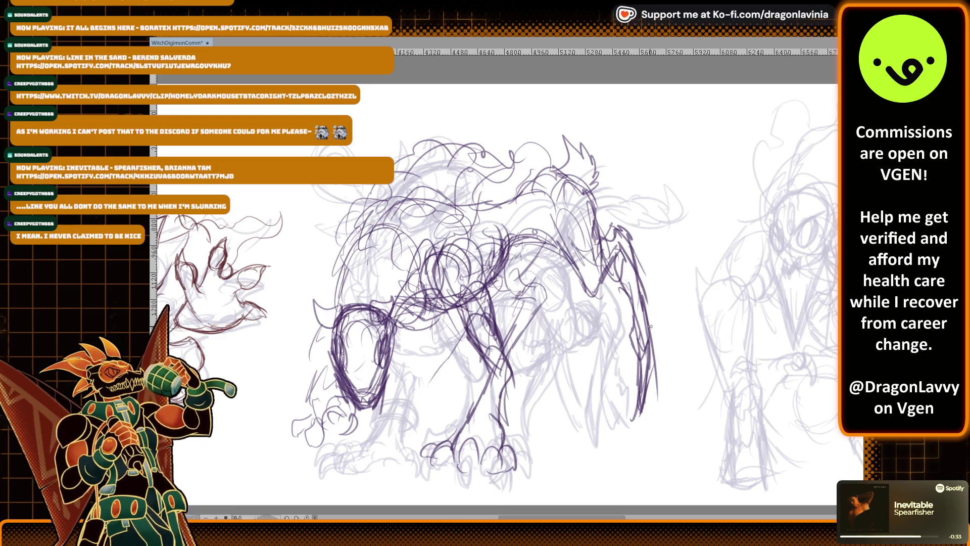
{"action": "mouse_move", "coordinate": [637, 357]}
{"action": "left_mouse_down"}
{"action": "mouse_move", "coordinate": [638, 413]}
{"action": "mouse_move", "coordinate": [651, 410]}
{"action": "left_mouse_up"}
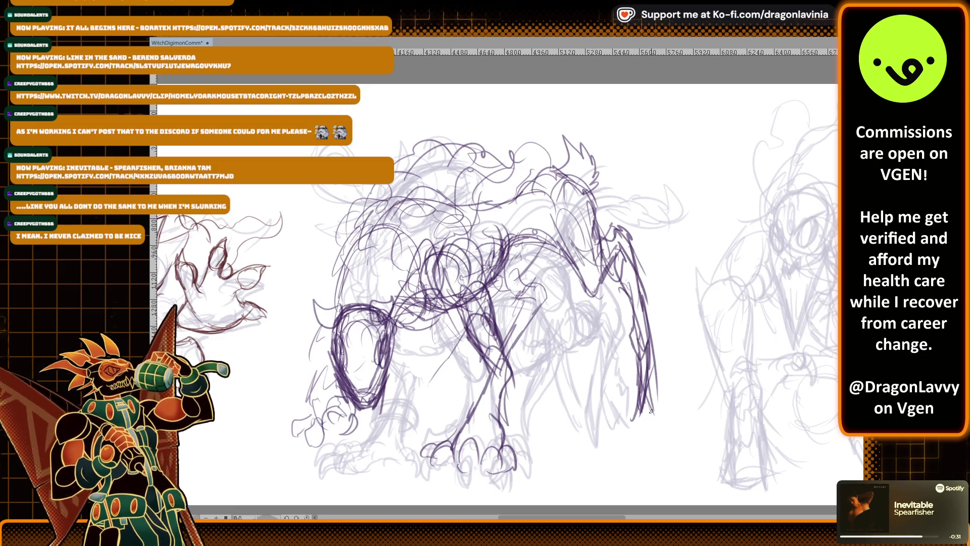
{"action": "left_click_drag", "start_coordinate": [523, 355], "coordinate": [515, 414]}
{"action": "left_click_drag", "start_coordinate": [528, 370], "coordinate": [518, 410]}
{"action": "left_click_drag", "start_coordinate": [527, 395], "coordinate": [522, 412]}
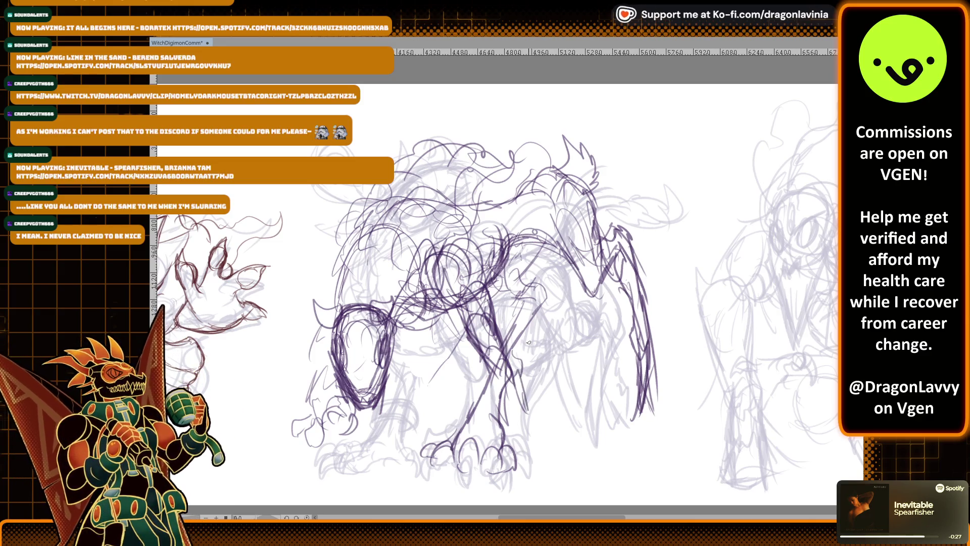
{"action": "mouse_move", "coordinate": [528, 375]}
{"action": "left_mouse_down"}
{"action": "mouse_move", "coordinate": [505, 417]}
{"action": "mouse_move", "coordinate": [525, 422]}
{"action": "left_mouse_up"}
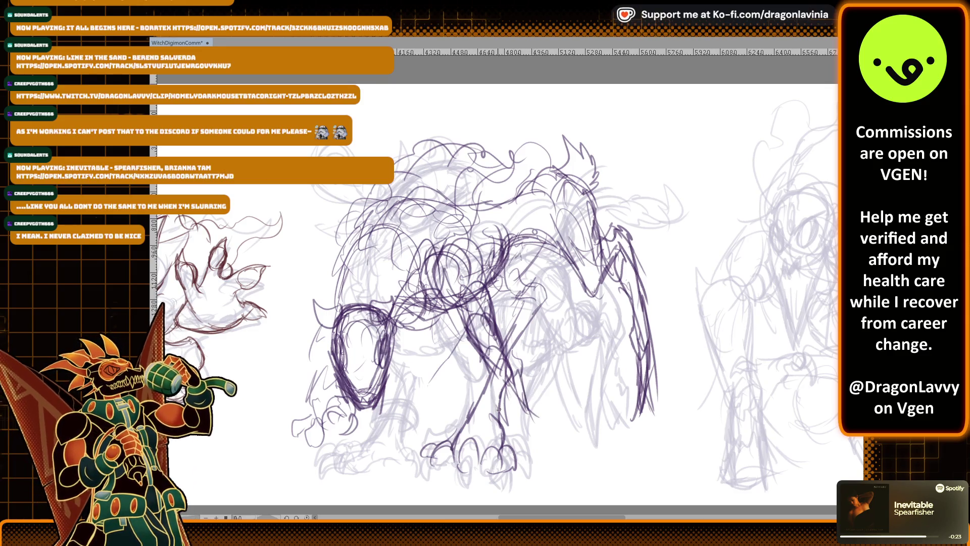
Sketch the front foot, claws and lower leg in purple
{"action": "left_click_drag", "start_coordinate": [435, 454], "coordinate": [430, 471]}
{"action": "left_click_drag", "start_coordinate": [444, 452], "coordinate": [427, 457]}
{"action": "left_click_drag", "start_coordinate": [428, 449], "coordinate": [424, 477]}
{"action": "left_click_drag", "start_coordinate": [442, 450], "coordinate": [423, 473]}
{"action": "mouse_move", "coordinate": [475, 450]}
{"action": "left_mouse_down"}
{"action": "mouse_move", "coordinate": [461, 475]}
{"action": "mouse_move", "coordinate": [482, 478]}
{"action": "left_mouse_up"}
{"action": "mouse_move", "coordinate": [509, 430]}
{"action": "left_mouse_down"}
{"action": "mouse_move", "coordinate": [500, 446]}
{"action": "mouse_move", "coordinate": [492, 437]}
{"action": "mouse_move", "coordinate": [497, 448]}
{"action": "left_mouse_up"}
{"action": "mouse_move", "coordinate": [476, 411]}
{"action": "left_mouse_down"}
{"action": "mouse_move", "coordinate": [460, 431]}
{"action": "mouse_move", "coordinate": [483, 414]}
{"action": "left_mouse_up"}
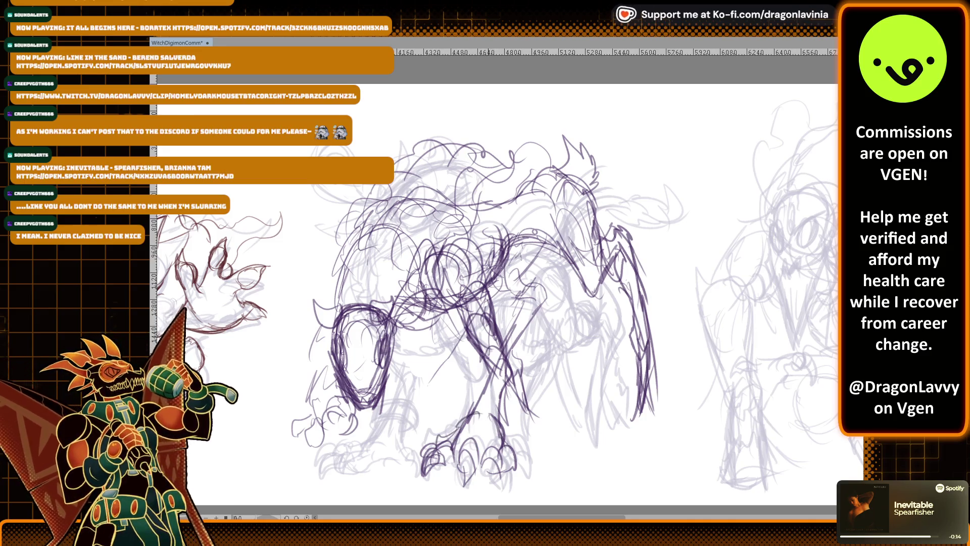
{"action": "left_click_drag", "start_coordinate": [504, 349], "coordinate": [508, 389]}
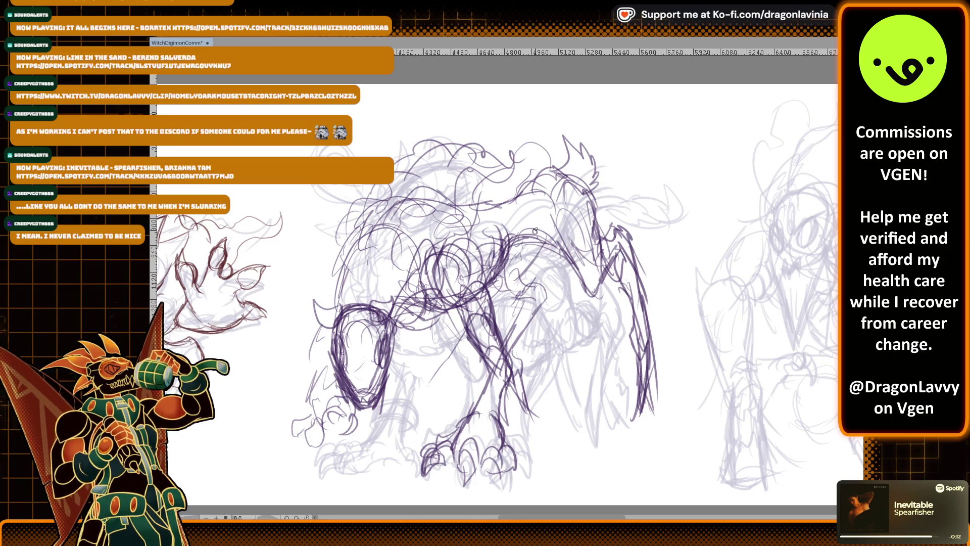
Add purple strokes shaping the foreleg and chest
{"action": "left_click_drag", "start_coordinate": [495, 333], "coordinate": [468, 367]}
{"action": "left_click_drag", "start_coordinate": [471, 320], "coordinate": [463, 339]}
{"action": "left_click_drag", "start_coordinate": [480, 338], "coordinate": [469, 351]}
{"action": "left_click_drag", "start_coordinate": [505, 307], "coordinate": [487, 326]}
{"action": "left_click_drag", "start_coordinate": [507, 324], "coordinate": [497, 358]}
{"action": "mouse_move", "coordinate": [488, 280]}
{"action": "left_mouse_down"}
{"action": "mouse_move", "coordinate": [480, 251]}
{"action": "mouse_move", "coordinate": [435, 272]}
{"action": "left_mouse_up"}
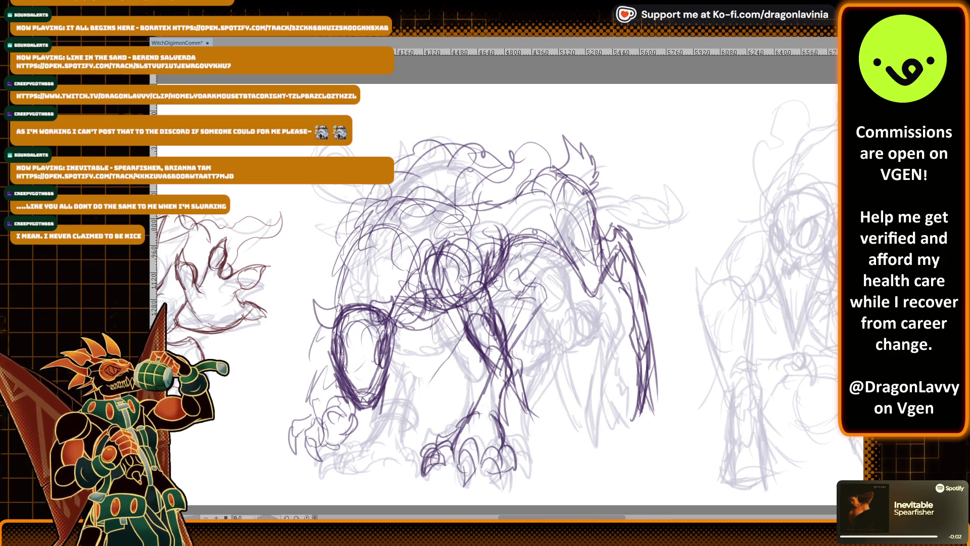
Add strokes in front of the head, on the chest and shoulder, and along the back spike
{"action": "left_click_drag", "start_coordinate": [319, 378], "coordinate": [309, 428]}
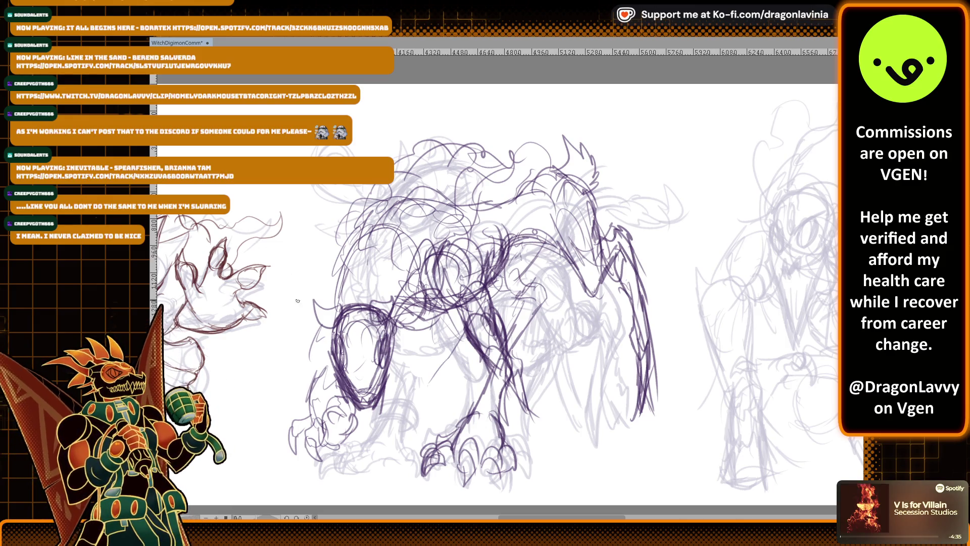
{"action": "mouse_move", "coordinate": [326, 345]}
{"action": "left_mouse_down"}
{"action": "mouse_move", "coordinate": [292, 349]}
{"action": "mouse_move", "coordinate": [326, 344]}
{"action": "left_mouse_up"}
{"action": "mouse_move", "coordinate": [292, 299]}
{"action": "left_mouse_down"}
{"action": "mouse_move", "coordinate": [283, 322]}
{"action": "mouse_move", "coordinate": [316, 333]}
{"action": "left_mouse_up"}
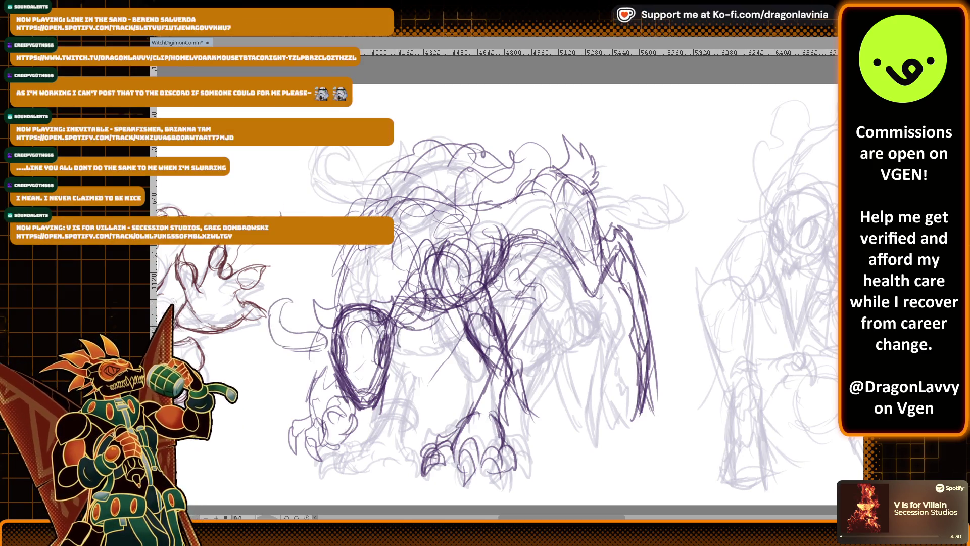
{"action": "mouse_move", "coordinate": [450, 286]}
{"action": "left_mouse_down"}
{"action": "mouse_move", "coordinate": [429, 339]}
{"action": "mouse_move", "coordinate": [447, 322]}
{"action": "mouse_move", "coordinate": [426, 347]}
{"action": "left_mouse_up"}
{"action": "left_click_drag", "start_coordinate": [426, 302], "coordinate": [431, 310]}
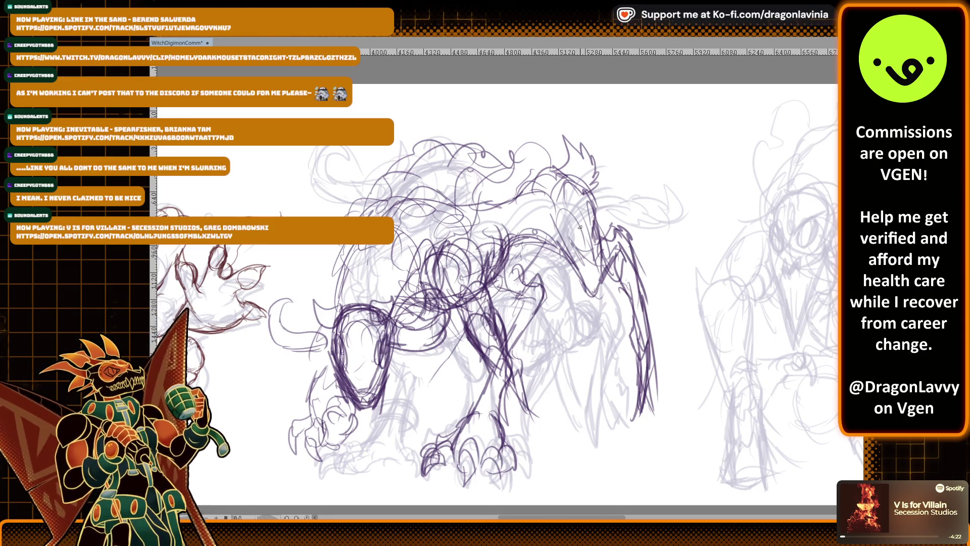
{"action": "left_click_drag", "start_coordinate": [522, 293], "coordinate": [503, 338]}
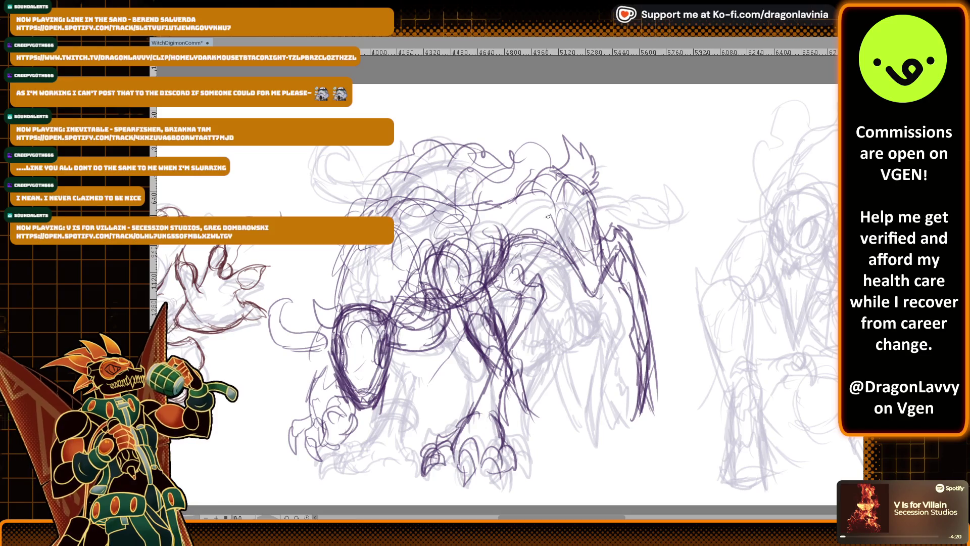
{"action": "left_click_drag", "start_coordinate": [512, 223], "coordinate": [528, 187]}
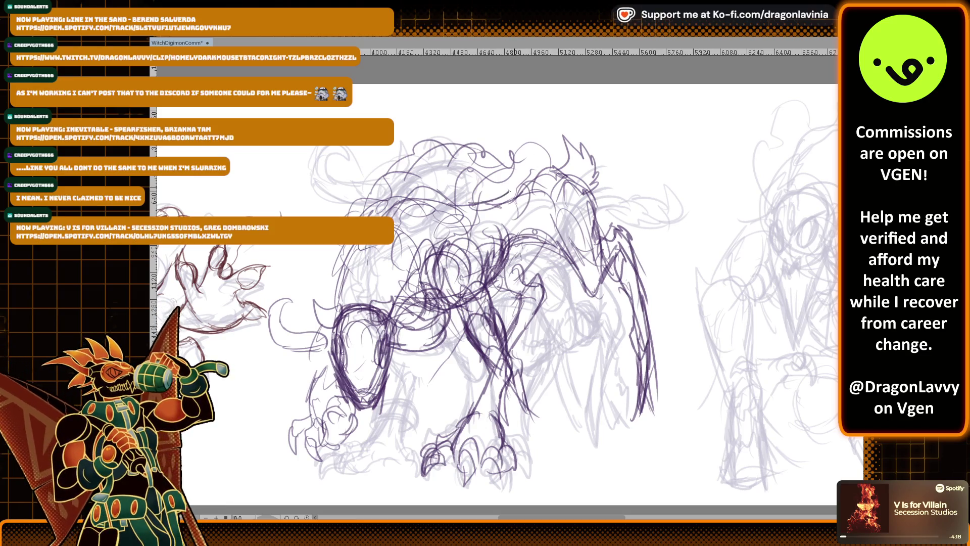
{"action": "mouse_move", "coordinate": [562, 193]}
{"action": "left_mouse_down"}
{"action": "mouse_move", "coordinate": [581, 185]}
{"action": "mouse_move", "coordinate": [591, 158]}
{"action": "mouse_move", "coordinate": [598, 170]}
{"action": "mouse_move", "coordinate": [589, 197]}
{"action": "left_mouse_up"}
{"action": "left_click_drag", "start_coordinate": [588, 195], "coordinate": [579, 199]}
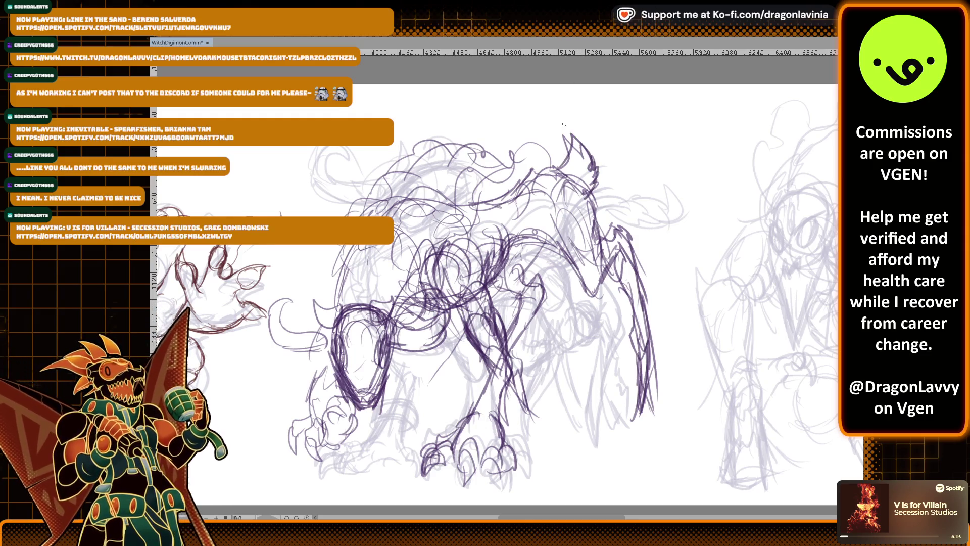
Sketch the line from snout up the neck, the chest lines and the left foreleg
{"action": "mouse_move", "coordinate": [336, 320]}
{"action": "left_mouse_down"}
{"action": "mouse_move", "coordinate": [323, 258]}
{"action": "mouse_move", "coordinate": [313, 289]}
{"action": "mouse_move", "coordinate": [323, 315]}
{"action": "left_mouse_up"}
{"action": "left_click_drag", "start_coordinate": [410, 265], "coordinate": [392, 310]}
{"action": "mouse_move", "coordinate": [411, 245]}
{"action": "left_mouse_down"}
{"action": "mouse_move", "coordinate": [415, 277]}
{"action": "mouse_move", "coordinate": [397, 314]}
{"action": "left_mouse_up"}
{"action": "left_click_drag", "start_coordinate": [320, 254], "coordinate": [325, 316]}
{"action": "left_click_drag", "start_coordinate": [398, 314], "coordinate": [412, 279]}
{"action": "mouse_move", "coordinate": [331, 321]}
{"action": "left_mouse_down"}
{"action": "mouse_move", "coordinate": [312, 334]}
{"action": "mouse_move", "coordinate": [335, 347]}
{"action": "left_mouse_up"}
{"action": "left_click_drag", "start_coordinate": [409, 344], "coordinate": [390, 350]}
Undo a bad stroke, redraw and refine the forelegs, then hide the lavender sketch with Ctrl+H
{"action": "key", "text": "ctrl+z"}
{"action": "key", "text": "ctrl+z"}
{"action": "key", "text": "ctrl+z"}
{"action": "mouse_move", "coordinate": [332, 340]}
{"action": "left_mouse_down"}
{"action": "mouse_move", "coordinate": [323, 393]}
{"action": "mouse_move", "coordinate": [332, 416]}
{"action": "left_mouse_up"}
{"action": "left_click_drag", "start_coordinate": [403, 345], "coordinate": [391, 405]}
{"action": "left_click_drag", "start_coordinate": [390, 362], "coordinate": [382, 416]}
{"action": "left_click_drag", "start_coordinate": [340, 359], "coordinate": [325, 411]}
{"action": "left_click_drag", "start_coordinate": [396, 356], "coordinate": [392, 401]}
{"action": "left_click_drag", "start_coordinate": [311, 292], "coordinate": [318, 245]}
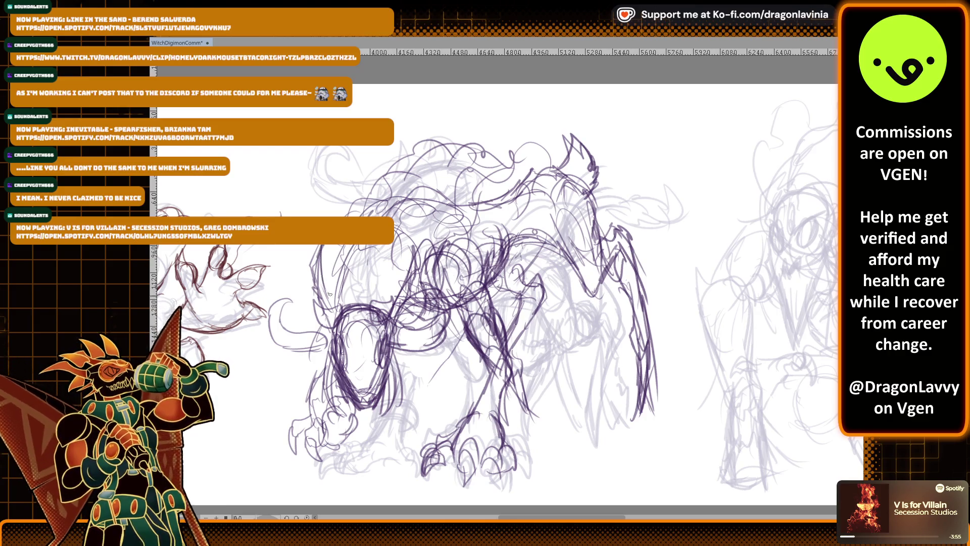
{"action": "left_click_drag", "start_coordinate": [386, 392], "coordinate": [383, 426]}
{"action": "mouse_move", "coordinate": [364, 354]}
{"action": "left_mouse_down"}
{"action": "mouse_move", "coordinate": [347, 369]}
{"action": "mouse_move", "coordinate": [360, 368]}
{"action": "left_mouse_up"}
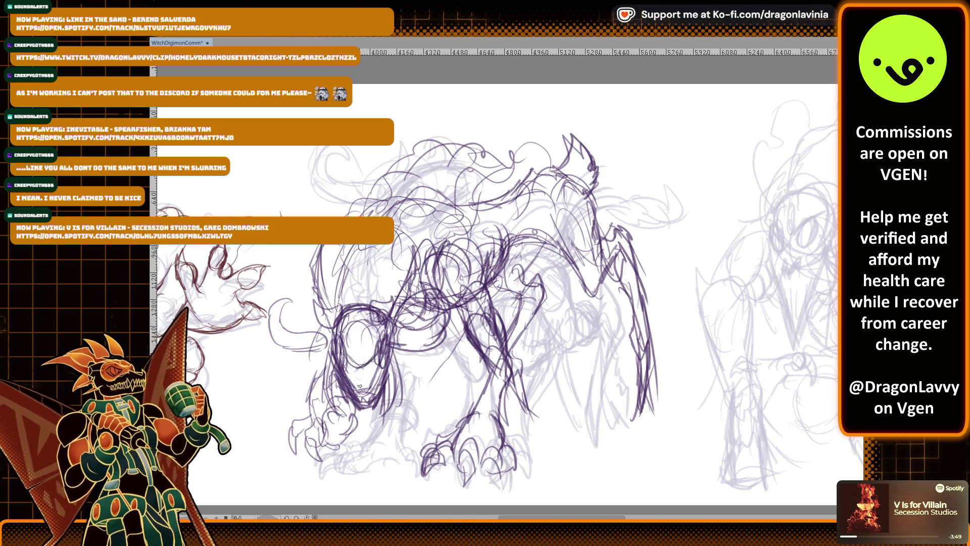
{"action": "left_click_drag", "start_coordinate": [380, 390], "coordinate": [357, 398]}
{"action": "left_click_drag", "start_coordinate": [387, 363], "coordinate": [374, 391]}
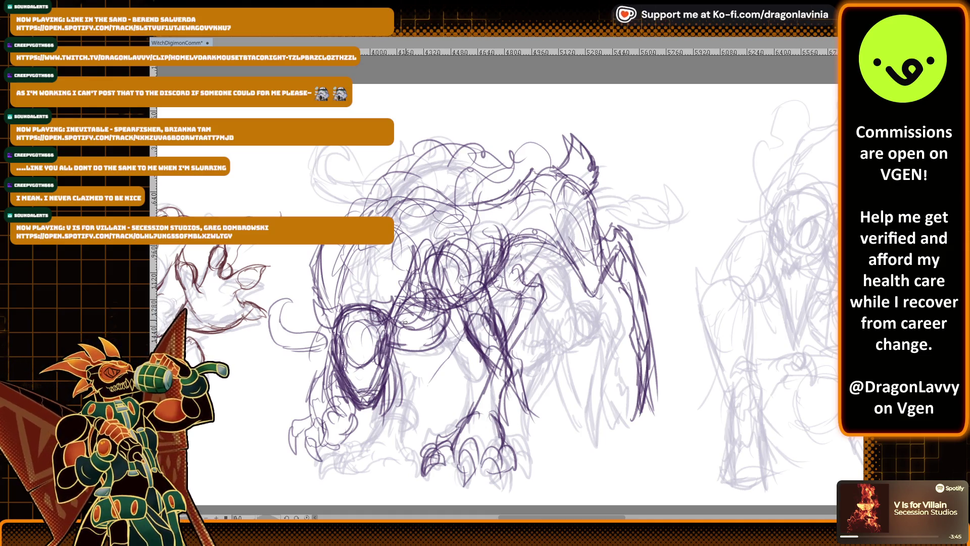
{"action": "key", "text": "ctrl+h"}
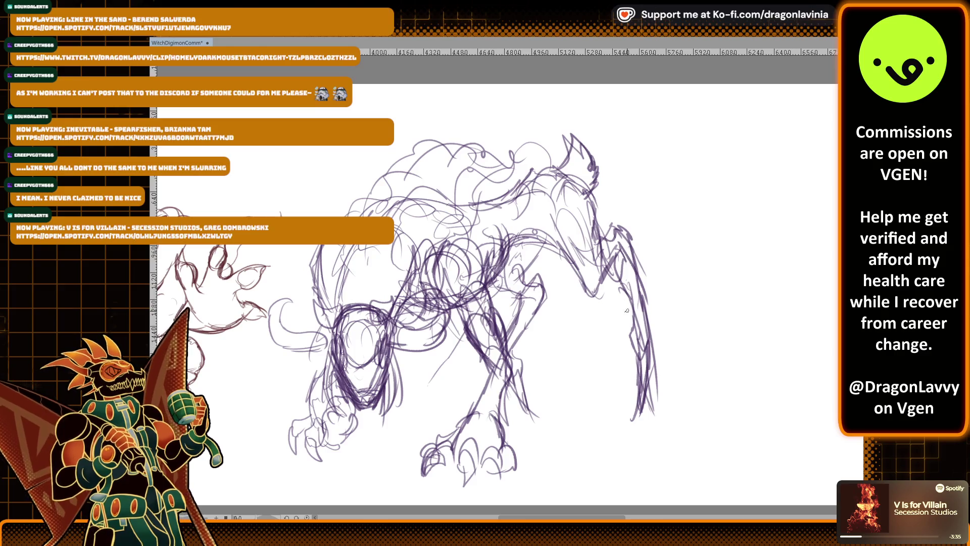
Rough in the right front leg and shoulder with purple pencil strokes
{"action": "mouse_move", "coordinate": [500, 371]}
{"action": "left_mouse_down"}
{"action": "mouse_move", "coordinate": [502, 417]}
{"action": "mouse_move", "coordinate": [511, 417]}
{"action": "left_mouse_up"}
{"action": "left_click_drag", "start_coordinate": [609, 267], "coordinate": [595, 338]}
{"action": "left_click_drag", "start_coordinate": [615, 288], "coordinate": [600, 322]}
{"action": "left_click_drag", "start_coordinate": [629, 262], "coordinate": [604, 301]}
{"action": "left_click_drag", "start_coordinate": [612, 295], "coordinate": [602, 340]}
{"action": "left_click_drag", "start_coordinate": [603, 326], "coordinate": [595, 372]}
{"action": "left_click_drag", "start_coordinate": [611, 341], "coordinate": [606, 374]}
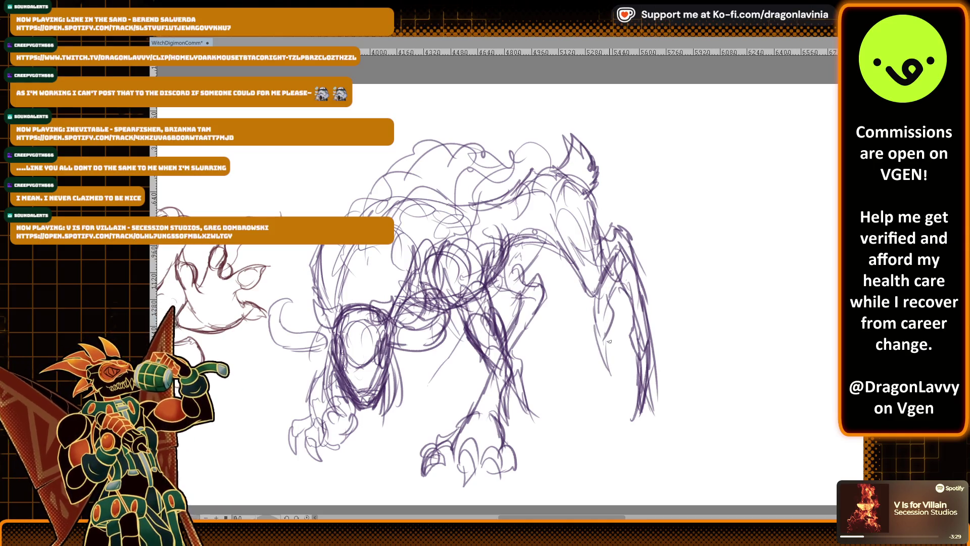
Sketch the right shoulder and upper leg, darkening the right front leg lines
{"action": "left_click_drag", "start_coordinate": [620, 247], "coordinate": [603, 275]}
{"action": "left_click_drag", "start_coordinate": [605, 273], "coordinate": [599, 289]}
{"action": "left_click_drag", "start_coordinate": [622, 228], "coordinate": [611, 236]}
{"action": "left_click_drag", "start_coordinate": [624, 229], "coordinate": [607, 298]}
{"action": "left_click_drag", "start_coordinate": [610, 295], "coordinate": [595, 382]}
{"action": "left_click_drag", "start_coordinate": [610, 357], "coordinate": [608, 374]}
Erase the stray far-right hind-leg lines with the eraser
{"action": "key", "text": "e"}
{"action": "mouse_move", "coordinate": [626, 318]}
{"action": "left_mouse_down"}
{"action": "mouse_move", "coordinate": [649, 354]}
{"action": "mouse_move", "coordinate": [649, 409]}
{"action": "left_mouse_up"}
{"action": "mouse_move", "coordinate": [652, 303]}
{"action": "left_mouse_down"}
{"action": "mouse_move", "coordinate": [629, 299]}
{"action": "mouse_move", "coordinate": [639, 256]}
{"action": "mouse_move", "coordinate": [655, 412]}
{"action": "left_mouse_up"}
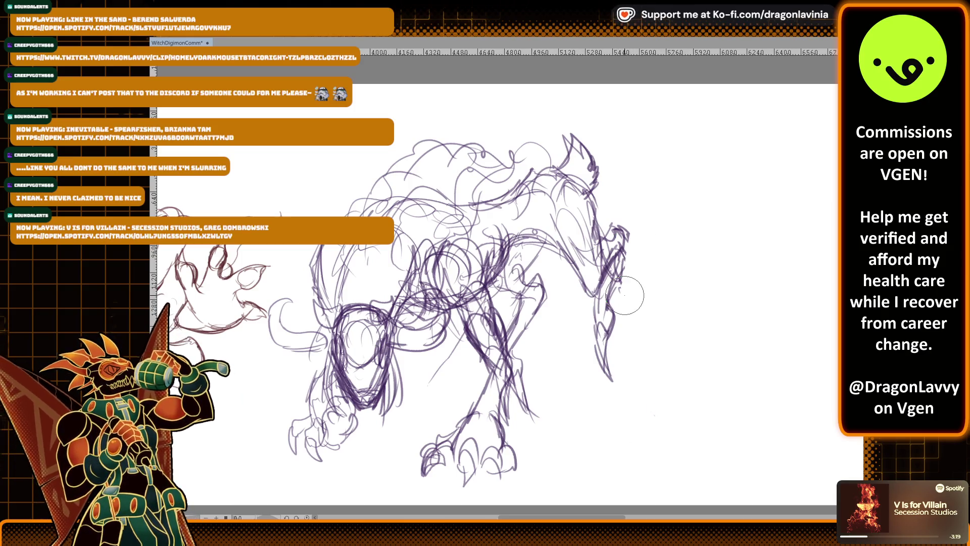
Sketch the back, crest and chest line, darkening the back and neck
{"action": "mouse_move", "coordinate": [549, 168]}
{"action": "left_mouse_down"}
{"action": "mouse_move", "coordinate": [571, 137]}
{"action": "mouse_move", "coordinate": [586, 170]}
{"action": "mouse_move", "coordinate": [581, 289]}
{"action": "left_mouse_up"}
{"action": "mouse_move", "coordinate": [546, 231]}
{"action": "left_mouse_down"}
{"action": "mouse_move", "coordinate": [573, 277]}
{"action": "mouse_move", "coordinate": [599, 283]}
{"action": "left_mouse_up"}
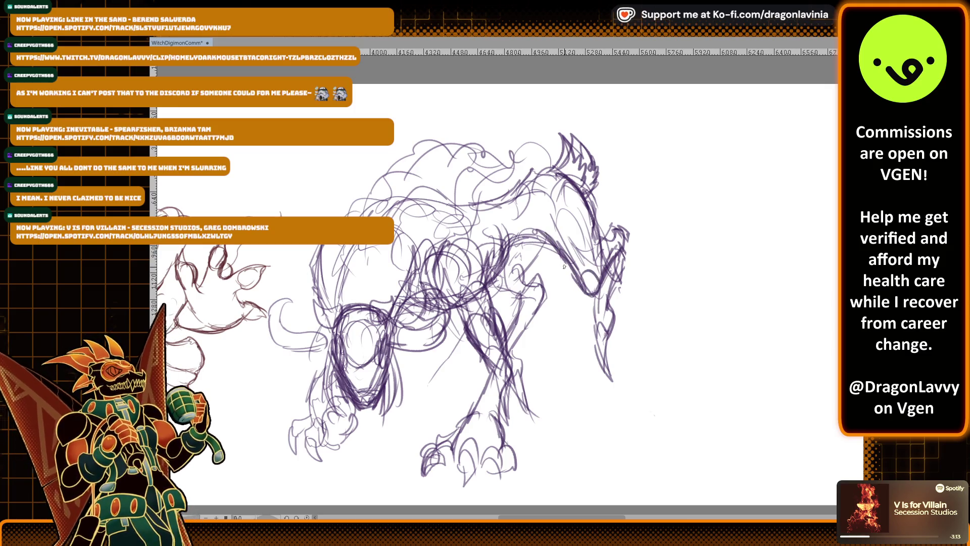
{"action": "left_click_drag", "start_coordinate": [522, 278], "coordinate": [547, 231]}
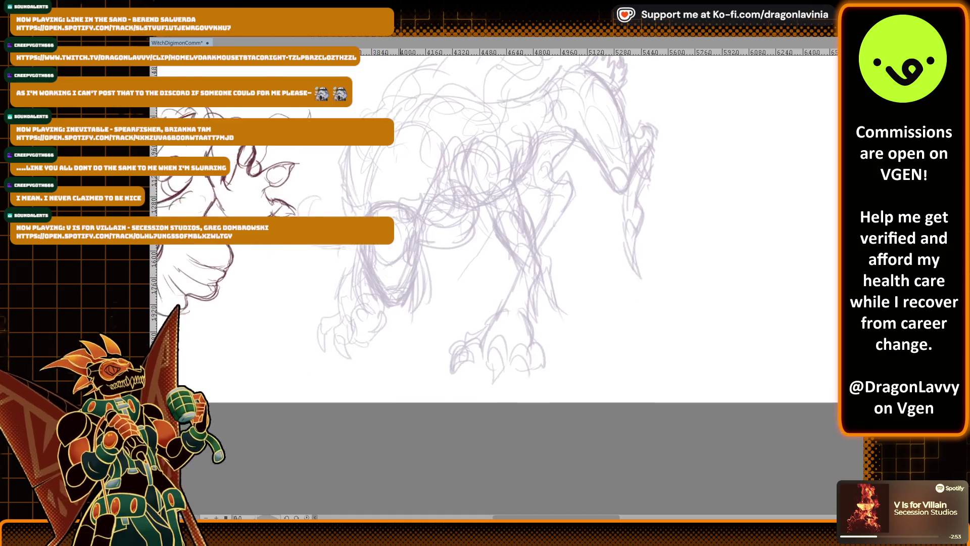
Zoom in and ink the crescent-shaped horn in dark red
{"action": "key", "text": "ctrl+plus"}
{"action": "mouse_move", "coordinate": [436, 213]}
{"action": "left_mouse_down"}
{"action": "mouse_move", "coordinate": [427, 250]}
{"action": "mouse_move", "coordinate": [505, 185]}
{"action": "mouse_move", "coordinate": [525, 215]}
{"action": "mouse_move", "coordinate": [517, 228]}
{"action": "left_mouse_up"}
{"action": "mouse_move", "coordinate": [436, 208]}
{"action": "left_mouse_down"}
{"action": "mouse_move", "coordinate": [430, 222]}
{"action": "mouse_move", "coordinate": [455, 261]}
{"action": "mouse_move", "coordinate": [480, 253]}
{"action": "mouse_move", "coordinate": [514, 188]}
{"action": "left_mouse_up"}
{"action": "mouse_move", "coordinate": [482, 233]}
{"action": "left_mouse_down"}
{"action": "mouse_move", "coordinate": [523, 187]}
{"action": "mouse_move", "coordinate": [481, 137]}
{"action": "mouse_move", "coordinate": [522, 182]}
{"action": "left_mouse_up"}
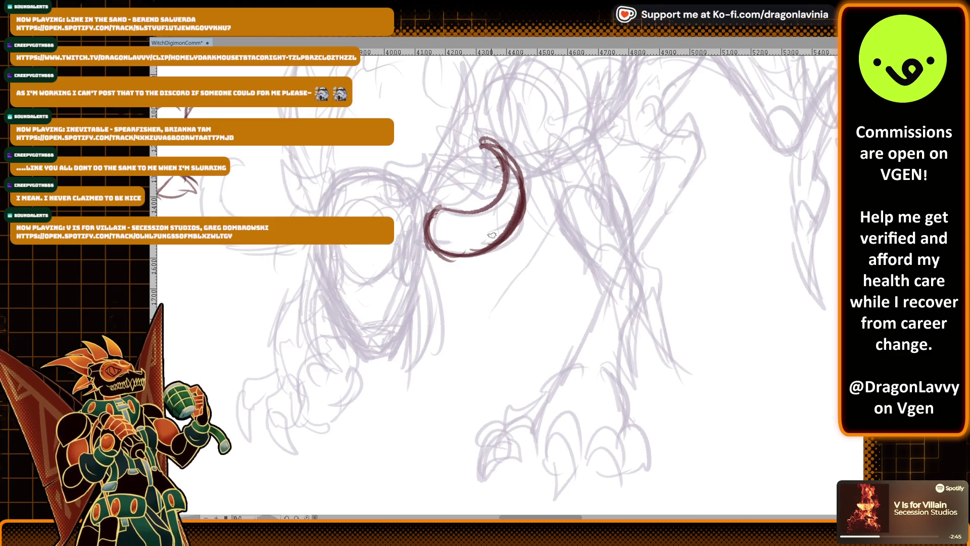
Ink the left side of the head and the oval eye beside the horn
{"action": "mouse_move", "coordinate": [319, 245]}
{"action": "left_mouse_down"}
{"action": "mouse_move", "coordinate": [329, 285]}
{"action": "mouse_move", "coordinate": [346, 302]}
{"action": "left_mouse_up"}
{"action": "mouse_move", "coordinate": [404, 285]}
{"action": "left_mouse_down"}
{"action": "mouse_move", "coordinate": [419, 234]}
{"action": "mouse_move", "coordinate": [402, 292]}
{"action": "left_mouse_up"}
{"action": "mouse_move", "coordinate": [427, 238]}
{"action": "left_mouse_down"}
{"action": "mouse_move", "coordinate": [399, 285]}
{"action": "mouse_move", "coordinate": [412, 283]}
{"action": "left_mouse_up"}
{"action": "left_click_drag", "start_coordinate": [328, 245], "coordinate": [339, 295]}
{"action": "left_click_drag", "start_coordinate": [415, 246], "coordinate": [401, 287]}
{"action": "left_click_drag", "start_coordinate": [413, 241], "coordinate": [404, 265]}
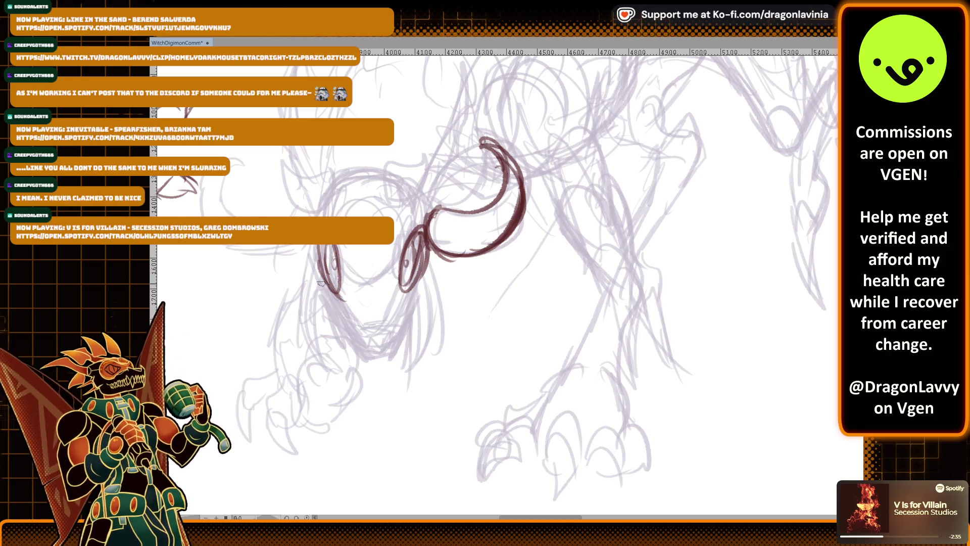
Ink the jaw curves, the top-left head curve and the right head edge
{"action": "mouse_move", "coordinate": [318, 251]}
{"action": "left_mouse_down"}
{"action": "mouse_move", "coordinate": [349, 344]}
{"action": "mouse_move", "coordinate": [364, 358]}
{"action": "mouse_move", "coordinate": [413, 309]}
{"action": "mouse_move", "coordinate": [398, 353]}
{"action": "left_mouse_up"}
{"action": "left_click_drag", "start_coordinate": [317, 279], "coordinate": [342, 348]}
{"action": "mouse_move", "coordinate": [323, 215]}
{"action": "left_mouse_down"}
{"action": "mouse_move", "coordinate": [337, 177]}
{"action": "mouse_move", "coordinate": [366, 175]}
{"action": "mouse_move", "coordinate": [427, 219]}
{"action": "left_mouse_up"}
{"action": "left_click_drag", "start_coordinate": [325, 195], "coordinate": [313, 217]}
{"action": "mouse_move", "coordinate": [337, 259]}
{"action": "left_mouse_down"}
{"action": "mouse_move", "coordinate": [369, 299]}
{"action": "mouse_move", "coordinate": [361, 286]}
{"action": "mouse_move", "coordinate": [400, 275]}
{"action": "mouse_move", "coordinate": [411, 254]}
{"action": "mouse_move", "coordinate": [363, 286]}
{"action": "mouse_move", "coordinate": [408, 205]}
{"action": "left_mouse_up"}
Undo and redraw the jaw strokes darker, then ink both jaw sides and bottom edge
{"action": "key", "text": "ctrl+z"}
{"action": "key", "text": "ctrl+z"}
{"action": "mouse_move", "coordinate": [354, 245]}
{"action": "left_mouse_down"}
{"action": "mouse_move", "coordinate": [363, 284]}
{"action": "mouse_move", "coordinate": [389, 252]}
{"action": "mouse_move", "coordinate": [390, 218]}
{"action": "mouse_move", "coordinate": [408, 215]}
{"action": "mouse_move", "coordinate": [400, 196]}
{"action": "left_mouse_up"}
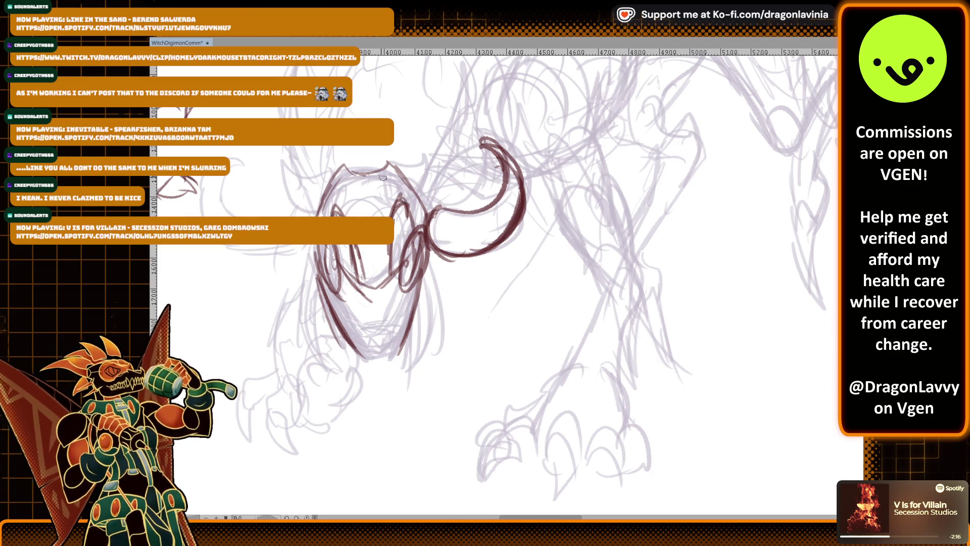
{"action": "mouse_move", "coordinate": [397, 335]}
{"action": "left_mouse_down"}
{"action": "mouse_move", "coordinate": [358, 344]}
{"action": "mouse_move", "coordinate": [378, 353]}
{"action": "mouse_move", "coordinate": [396, 337]}
{"action": "mouse_move", "coordinate": [388, 343]}
{"action": "left_mouse_up"}
{"action": "left_click_drag", "start_coordinate": [349, 302], "coordinate": [361, 341]}
{"action": "mouse_move", "coordinate": [407, 278]}
{"action": "left_mouse_down"}
{"action": "mouse_move", "coordinate": [382, 360]}
{"action": "mouse_move", "coordinate": [397, 352]}
{"action": "mouse_move", "coordinate": [378, 366]}
{"action": "mouse_move", "coordinate": [388, 368]}
{"action": "left_mouse_up"}
{"action": "left_click_drag", "start_coordinate": [378, 366], "coordinate": [364, 358]}
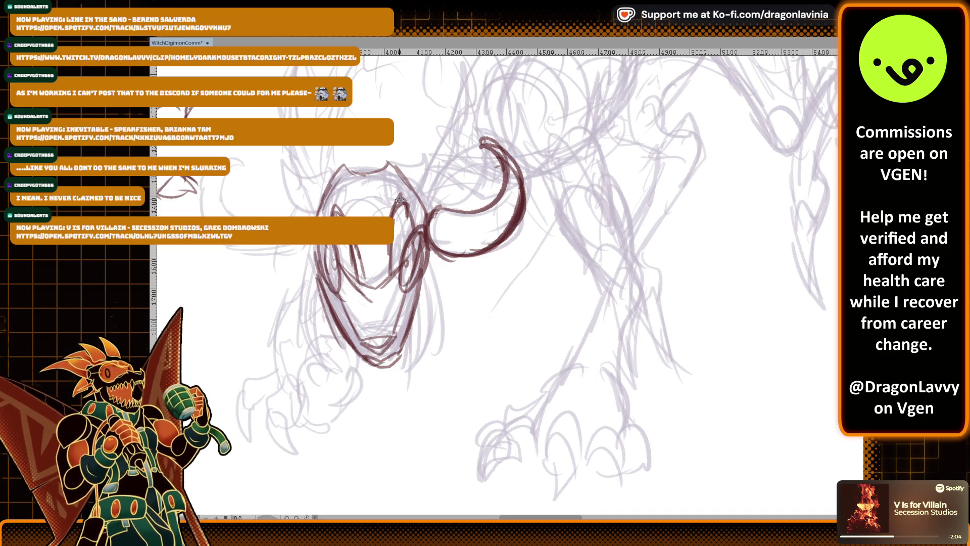
Ink the side curls and horn curl, plus the jaw, chin and right head side
{"action": "mouse_move", "coordinate": [296, 204]}
{"action": "left_mouse_down"}
{"action": "mouse_move", "coordinate": [280, 148]}
{"action": "mouse_move", "coordinate": [281, 163]}
{"action": "mouse_move", "coordinate": [306, 178]}
{"action": "mouse_move", "coordinate": [318, 205]}
{"action": "mouse_move", "coordinate": [285, 197]}
{"action": "left_mouse_up"}
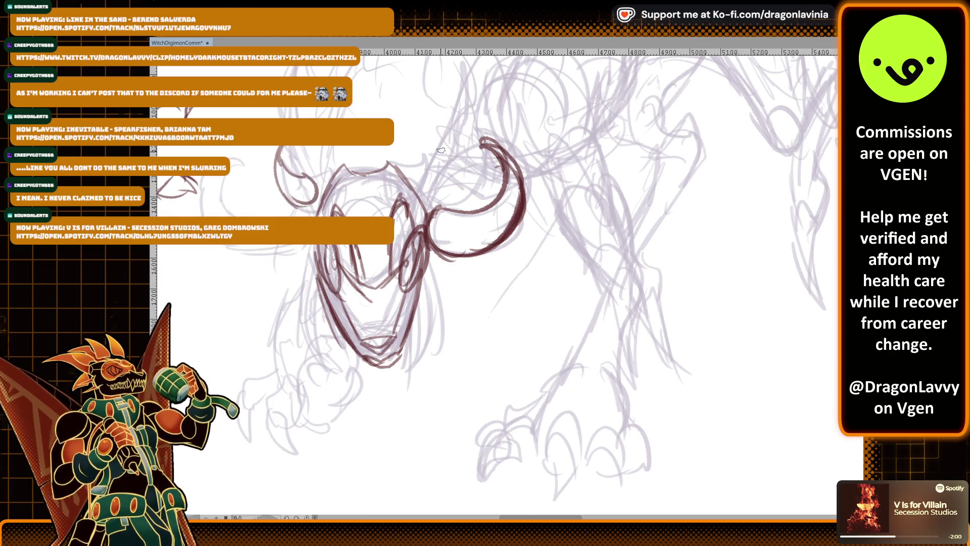
{"action": "mouse_move", "coordinate": [424, 187]}
{"action": "left_mouse_down"}
{"action": "mouse_move", "coordinate": [433, 163]}
{"action": "mouse_move", "coordinate": [434, 187]}
{"action": "mouse_move", "coordinate": [459, 163]}
{"action": "mouse_move", "coordinate": [447, 174]}
{"action": "left_mouse_up"}
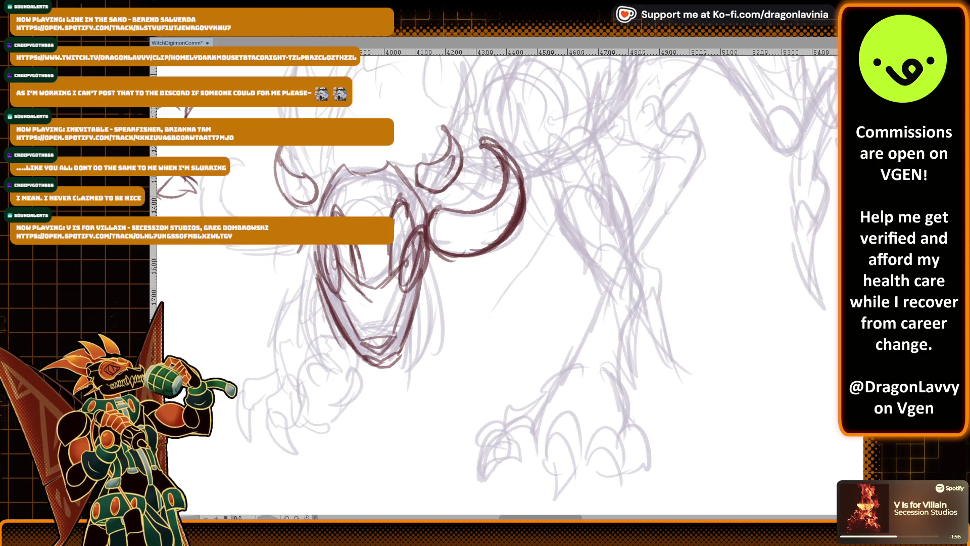
{"action": "mouse_move", "coordinate": [245, 209]}
{"action": "left_mouse_down"}
{"action": "mouse_move", "coordinate": [256, 167]}
{"action": "mouse_move", "coordinate": [214, 215]}
{"action": "left_mouse_up"}
{"action": "mouse_move", "coordinate": [235, 248]}
{"action": "left_mouse_down"}
{"action": "mouse_move", "coordinate": [323, 255]}
{"action": "mouse_move", "coordinate": [298, 347]}
{"action": "mouse_move", "coordinate": [333, 383]}
{"action": "left_mouse_up"}
{"action": "mouse_move", "coordinate": [313, 331]}
{"action": "left_mouse_down"}
{"action": "mouse_move", "coordinate": [315, 289]}
{"action": "mouse_move", "coordinate": [308, 306]}
{"action": "mouse_move", "coordinate": [323, 372]}
{"action": "left_mouse_up"}
{"action": "mouse_move", "coordinate": [432, 245]}
{"action": "left_mouse_down"}
{"action": "mouse_move", "coordinate": [457, 287]}
{"action": "mouse_move", "coordinate": [437, 349]}
{"action": "left_mouse_up"}
{"action": "mouse_move", "coordinate": [362, 351]}
{"action": "left_mouse_down"}
{"action": "mouse_move", "coordinate": [372, 367]}
{"action": "mouse_move", "coordinate": [397, 353]}
{"action": "mouse_move", "coordinate": [409, 275]}
{"action": "left_mouse_up"}
Ink around the eyes and cheeks and along the head top
{"action": "left_click_drag", "start_coordinate": [328, 271], "coordinate": [341, 288]}
{"action": "left_click_drag", "start_coordinate": [402, 255], "coordinate": [420, 287]}
{"action": "left_click_drag", "start_coordinate": [424, 235], "coordinate": [417, 275]}
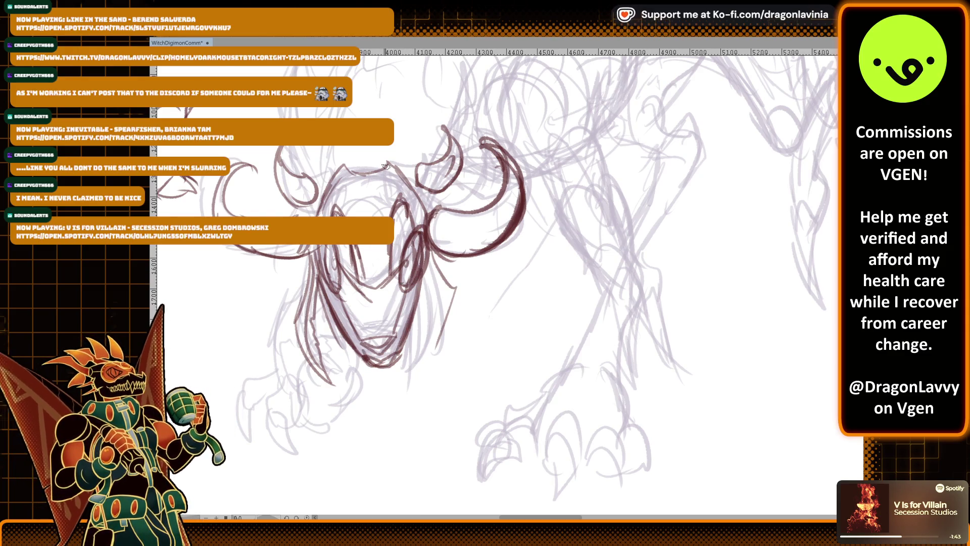
{"action": "left_click_drag", "start_coordinate": [385, 166], "coordinate": [397, 279]}
{"action": "mouse_move", "coordinate": [323, 339]}
{"action": "left_mouse_down"}
{"action": "mouse_move", "coordinate": [356, 282]}
{"action": "mouse_move", "coordinate": [397, 285]}
{"action": "mouse_move", "coordinate": [422, 301]}
{"action": "mouse_move", "coordinate": [414, 341]}
{"action": "mouse_move", "coordinate": [320, 319]}
{"action": "left_mouse_up"}
{"action": "left_click_drag", "start_coordinate": [355, 281], "coordinate": [365, 274]}
{"action": "scroll", "coordinate": [433, 190], "scroll_direction": "down", "scroll_amount": 5}
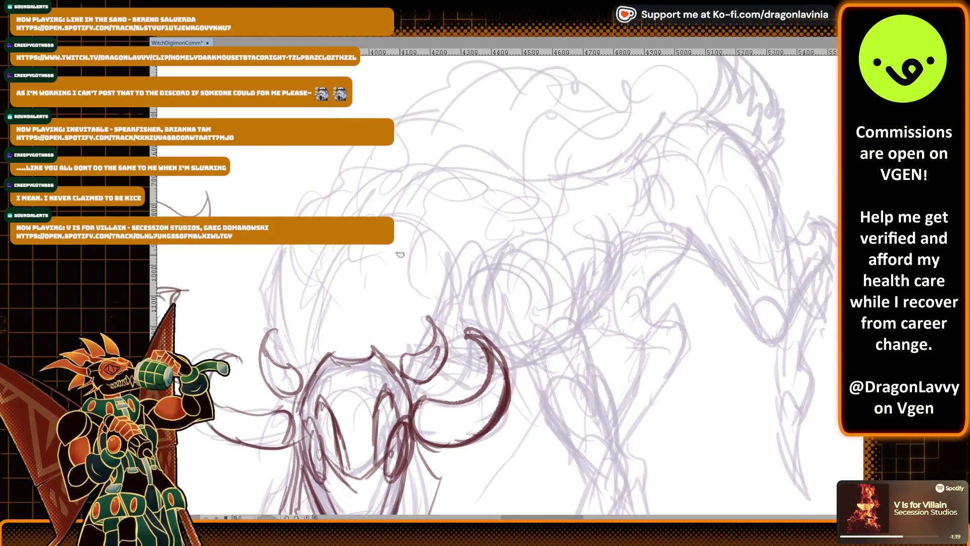
Ink the curve at the head's left, the mane curls across the head top, and strokes beside the horn
{"action": "left_click_drag", "start_coordinate": [309, 340], "coordinate": [353, 272]}
{"action": "mouse_move", "coordinate": [432, 234]}
{"action": "left_mouse_down"}
{"action": "mouse_move", "coordinate": [445, 217]}
{"action": "mouse_move", "coordinate": [503, 220]}
{"action": "mouse_move", "coordinate": [518, 193]}
{"action": "mouse_move", "coordinate": [524, 225]}
{"action": "left_mouse_up"}
{"action": "mouse_move", "coordinate": [510, 236]}
{"action": "left_mouse_down"}
{"action": "mouse_move", "coordinate": [461, 282]}
{"action": "mouse_move", "coordinate": [454, 331]}
{"action": "mouse_move", "coordinate": [493, 376]}
{"action": "mouse_move", "coordinate": [449, 327]}
{"action": "mouse_move", "coordinate": [425, 235]}
{"action": "left_mouse_up"}
{"action": "left_click_drag", "start_coordinate": [420, 314], "coordinate": [436, 324]}
{"action": "mouse_move", "coordinate": [410, 212]}
{"action": "left_mouse_down"}
{"action": "mouse_move", "coordinate": [404, 244]}
{"action": "mouse_move", "coordinate": [423, 291]}
{"action": "mouse_move", "coordinate": [419, 222]}
{"action": "mouse_move", "coordinate": [461, 197]}
{"action": "mouse_move", "coordinate": [466, 275]}
{"action": "left_mouse_up"}
Ink the neck contour and the lines below it
{"action": "mouse_move", "coordinate": [403, 240]}
{"action": "left_mouse_down"}
{"action": "mouse_move", "coordinate": [417, 285]}
{"action": "mouse_move", "coordinate": [435, 294]}
{"action": "left_mouse_up"}
{"action": "left_click_drag", "start_coordinate": [410, 264], "coordinate": [440, 282]}
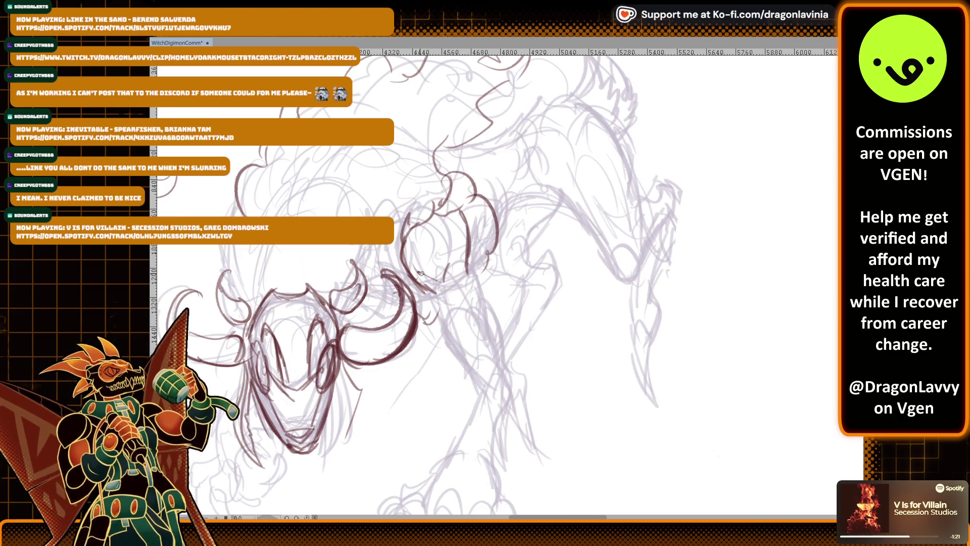
{"action": "mouse_move", "coordinate": [458, 239]}
{"action": "left_mouse_down"}
{"action": "mouse_move", "coordinate": [446, 281]}
{"action": "mouse_move", "coordinate": [461, 333]}
{"action": "left_mouse_up"}
{"action": "left_click_drag", "start_coordinate": [466, 262], "coordinate": [490, 332]}
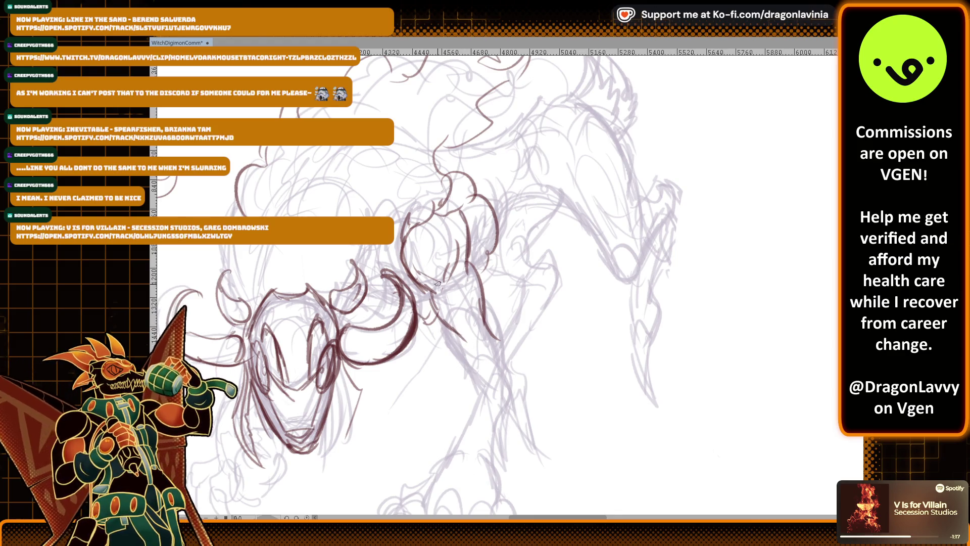
Ink the front leg down to the paw, plus the neck-to-shoulder line
{"action": "mouse_move", "coordinate": [437, 312]}
{"action": "left_mouse_down"}
{"action": "mouse_move", "coordinate": [470, 341]}
{"action": "mouse_move", "coordinate": [462, 360]}
{"action": "mouse_move", "coordinate": [485, 388]}
{"action": "mouse_move", "coordinate": [498, 359]}
{"action": "mouse_move", "coordinate": [510, 388]}
{"action": "left_mouse_up"}
{"action": "left_click_drag", "start_coordinate": [451, 334], "coordinate": [496, 416]}
{"action": "left_click_drag", "start_coordinate": [484, 382], "coordinate": [442, 463]}
{"action": "left_click_drag", "start_coordinate": [501, 399], "coordinate": [488, 464]}
{"action": "scroll", "coordinate": [455, 283], "scroll_direction": "down", "scroll_amount": 3}
{"action": "scroll", "coordinate": [455, 283], "scroll_direction": "down", "scroll_amount": 1}
{"action": "left_click_drag", "start_coordinate": [444, 392], "coordinate": [418, 422]}
{"action": "left_click_drag", "start_coordinate": [490, 394], "coordinate": [502, 434]}
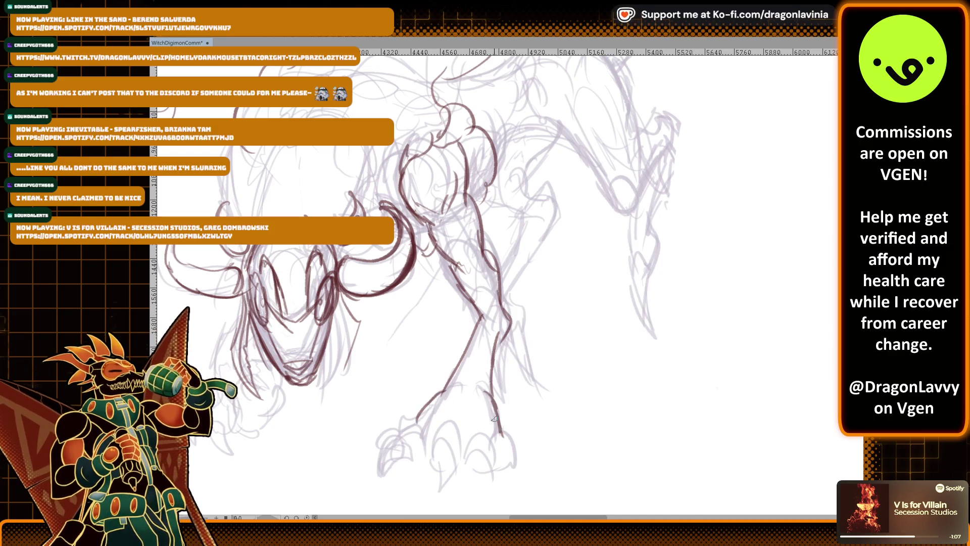
{"action": "mouse_move", "coordinate": [427, 226]}
{"action": "left_mouse_down"}
{"action": "mouse_move", "coordinate": [445, 266]}
{"action": "mouse_move", "coordinate": [475, 262]}
{"action": "mouse_move", "coordinate": [480, 232]}
{"action": "mouse_move", "coordinate": [501, 284]}
{"action": "left_mouse_up"}
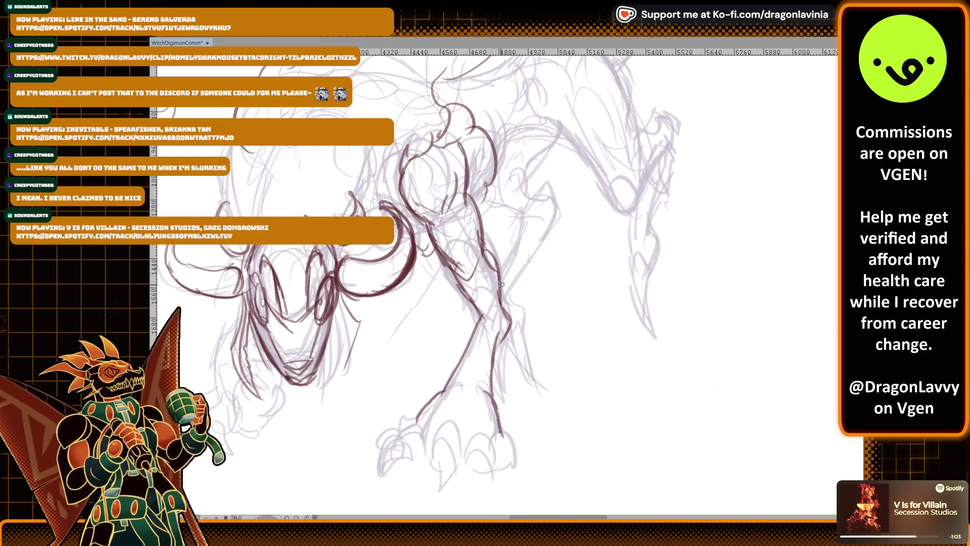
{"action": "mouse_move", "coordinate": [424, 407]}
{"action": "left_mouse_down"}
{"action": "mouse_move", "coordinate": [399, 432]}
{"action": "mouse_move", "coordinate": [410, 427]}
{"action": "left_mouse_up"}
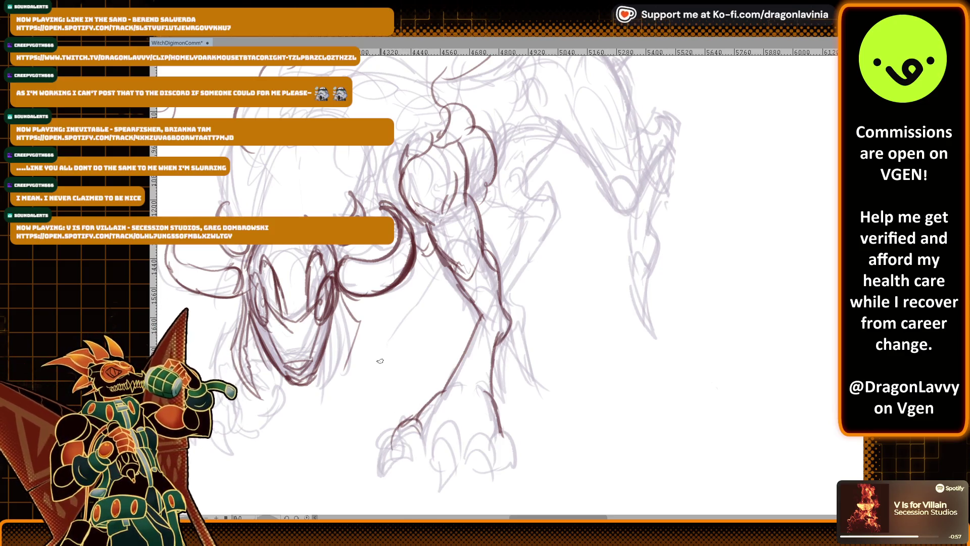
Add dark red strokes on the neck just below the head
{"action": "scroll", "coordinate": [403, 264], "scroll_direction": "down", "scroll_amount": 3}
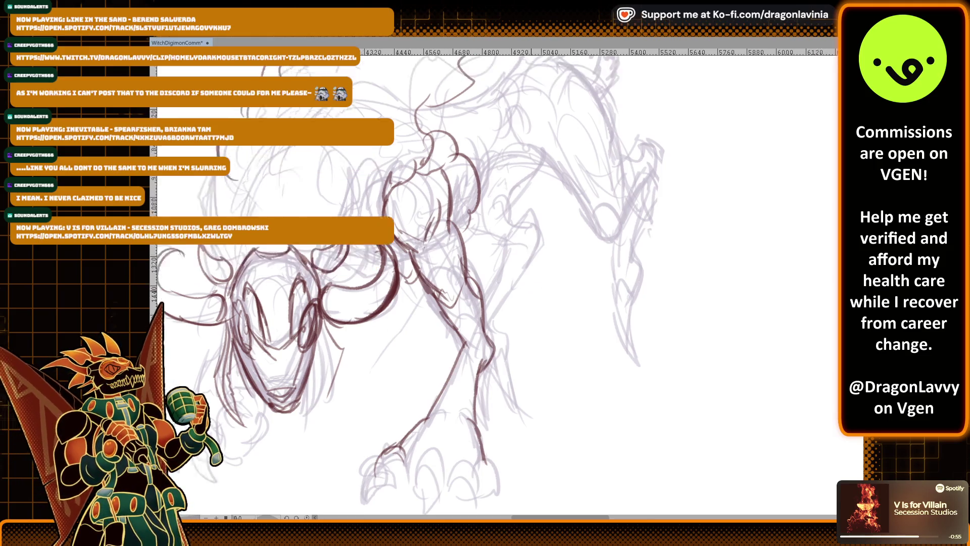
{"action": "mouse_move", "coordinate": [321, 277]}
{"action": "left_mouse_down"}
{"action": "mouse_move", "coordinate": [388, 277]}
{"action": "mouse_move", "coordinate": [374, 324]}
{"action": "left_mouse_up"}
{"action": "left_click_drag", "start_coordinate": [384, 281], "coordinate": [371, 312]}
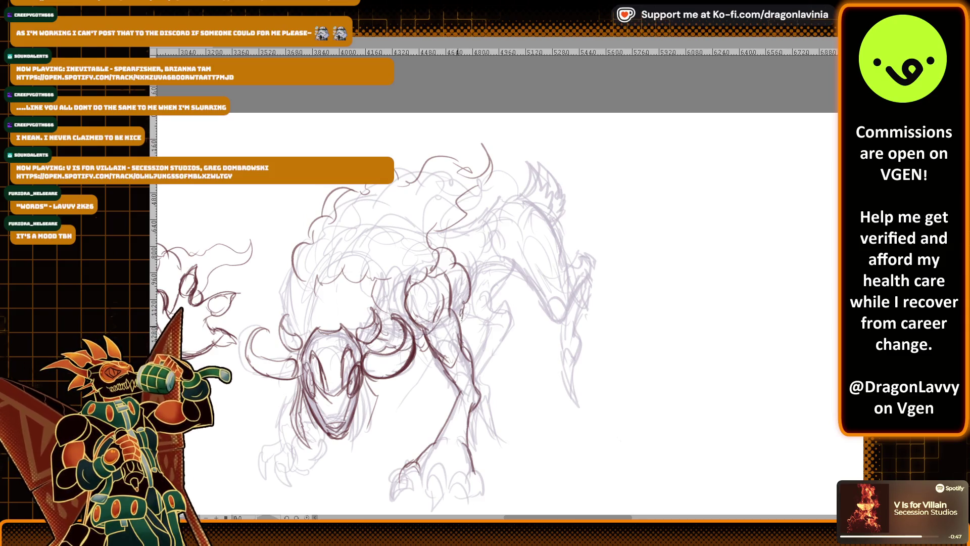
Ink two short shoulder strokes and a long arc along the back
{"action": "mouse_move", "coordinate": [472, 279]}
{"action": "left_mouse_down"}
{"action": "mouse_move", "coordinate": [465, 300]}
{"action": "mouse_move", "coordinate": [467, 250]}
{"action": "left_mouse_up"}
{"action": "left_click_drag", "start_coordinate": [472, 291], "coordinate": [468, 250]}
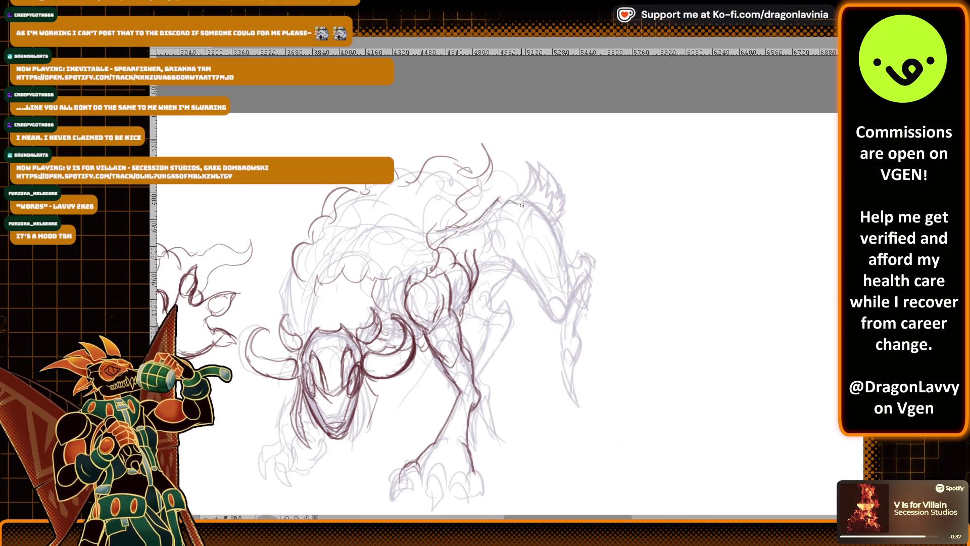
{"action": "mouse_move", "coordinate": [517, 210]}
{"action": "left_mouse_down"}
{"action": "mouse_move", "coordinate": [550, 241]}
{"action": "mouse_move", "coordinate": [526, 279]}
{"action": "mouse_move", "coordinate": [546, 323]}
{"action": "left_mouse_up"}
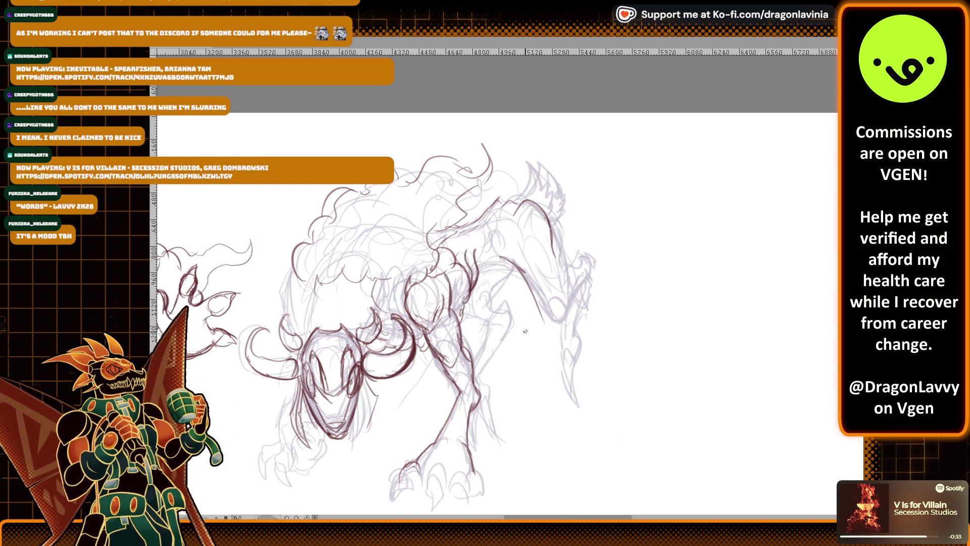
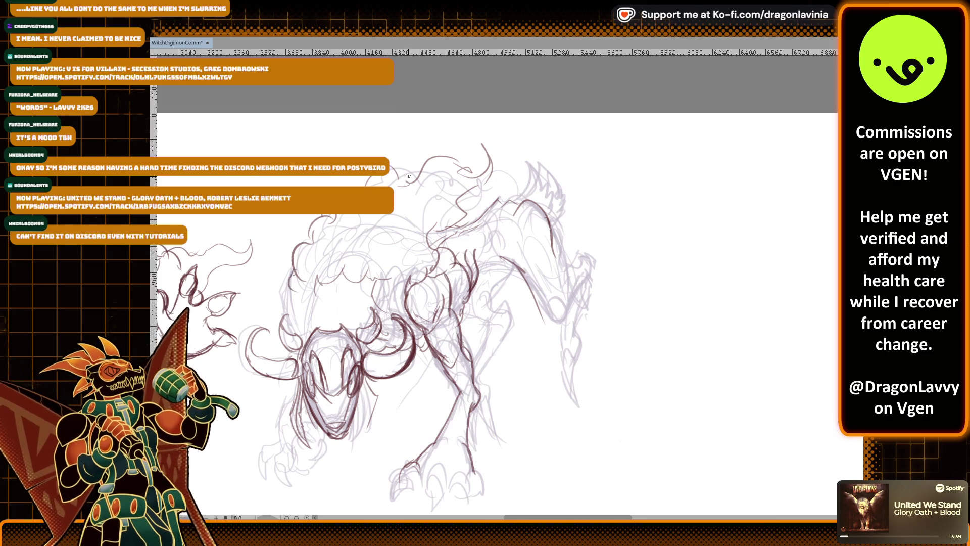
Zoom in on the beast's front foot and ink its outline plus the right and middle claws
{"action": "left_click_drag", "start_coordinate": [377, 184], "coordinate": [409, 71]}
{"action": "scroll", "coordinate": [748, 241], "scroll_direction": "down", "scroll_amount": 4}
{"action": "mouse_move", "coordinate": [495, 202]}
{"action": "left_mouse_down"}
{"action": "mouse_move", "coordinate": [587, 163]}
{"action": "mouse_move", "coordinate": [536, 222]}
{"action": "mouse_move", "coordinate": [434, 242]}
{"action": "mouse_move", "coordinate": [213, 261]}
{"action": "mouse_move", "coordinate": [492, 239]}
{"action": "mouse_move", "coordinate": [501, 209]}
{"action": "left_mouse_up"}
{"action": "scroll", "coordinate": [587, 163], "scroll_direction": "up", "scroll_amount": 2}
{"action": "scroll", "coordinate": [586, 163], "scroll_direction": "down", "scroll_amount": 2}
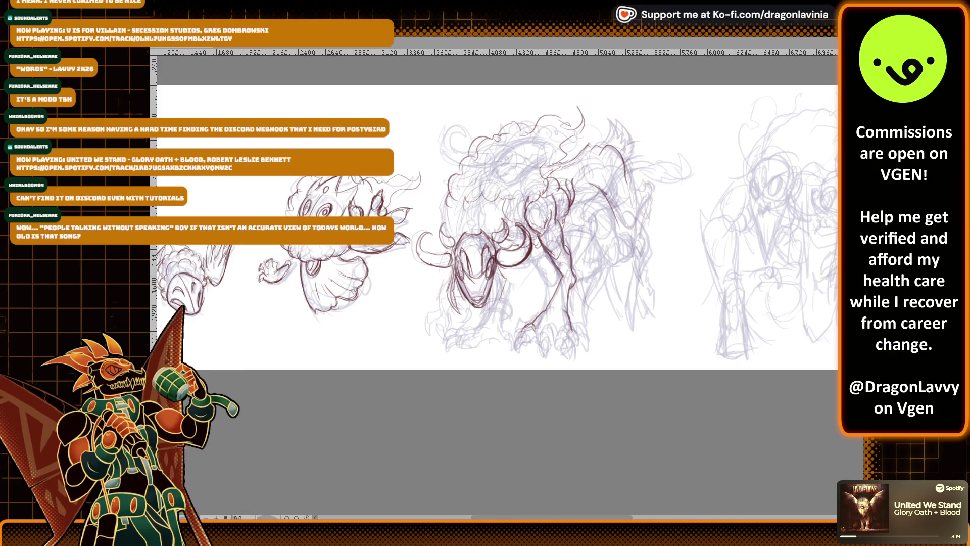
{"action": "key", "text": "ctrl+plus"}
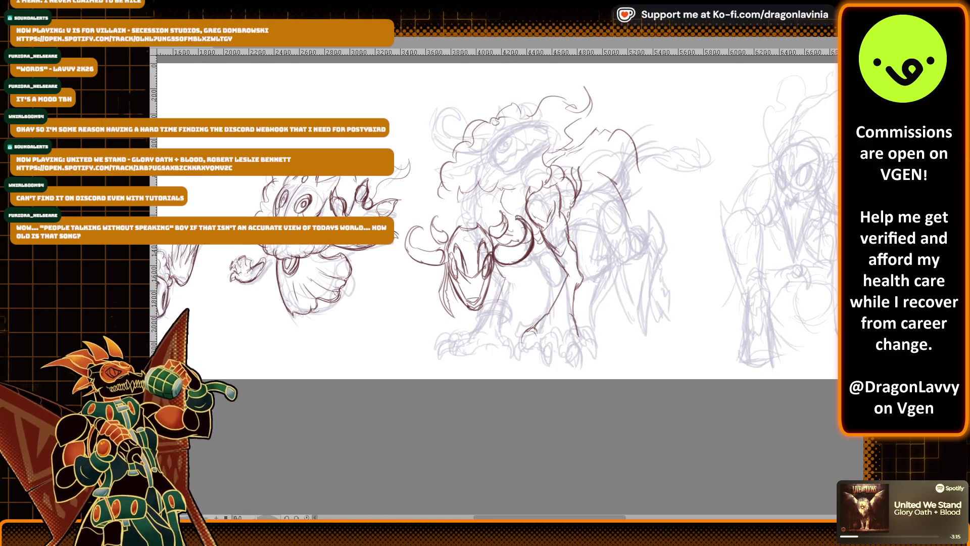
{"action": "scroll", "coordinate": [676, 259], "scroll_direction": "up", "scroll_amount": 2}
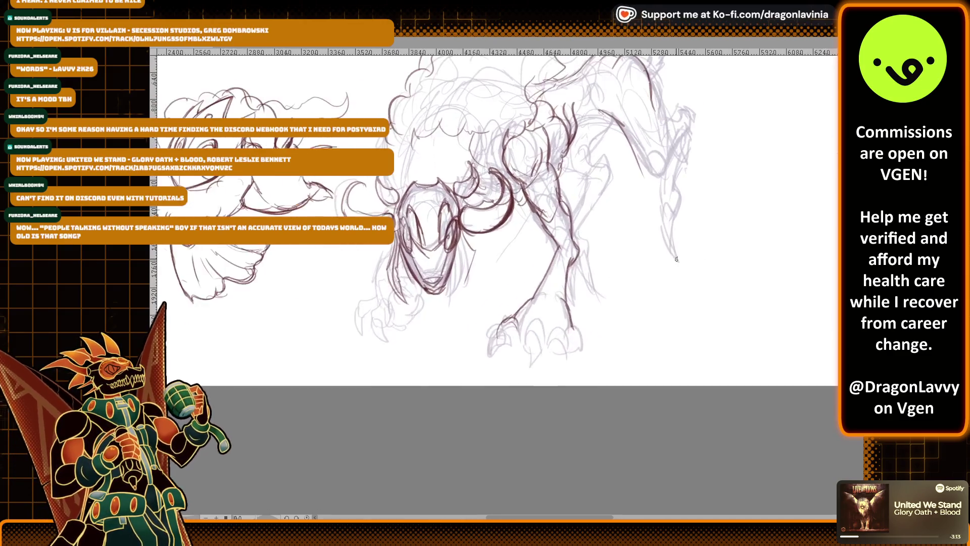
{"action": "scroll", "coordinate": [677, 259], "scroll_direction": "up", "scroll_amount": 2}
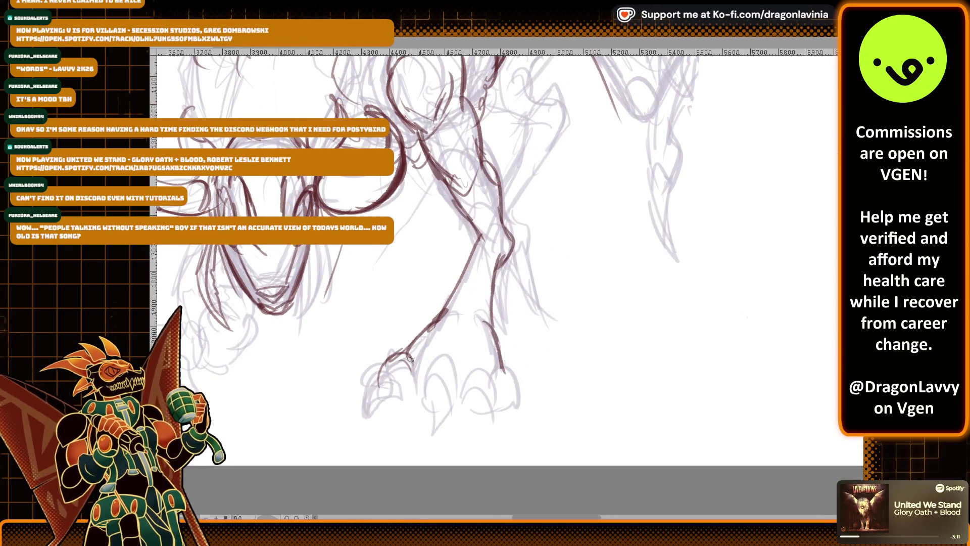
{"action": "mouse_move", "coordinate": [375, 372]}
{"action": "left_mouse_down"}
{"action": "mouse_move", "coordinate": [404, 358]}
{"action": "mouse_move", "coordinate": [456, 376]}
{"action": "mouse_move", "coordinate": [449, 356]}
{"action": "mouse_move", "coordinate": [479, 359]}
{"action": "mouse_move", "coordinate": [491, 377]}
{"action": "mouse_move", "coordinate": [495, 368]}
{"action": "mouse_move", "coordinate": [517, 378]}
{"action": "mouse_move", "coordinate": [540, 414]}
{"action": "left_mouse_up"}
{"action": "left_click_drag", "start_coordinate": [508, 383], "coordinate": [533, 425]}
{"action": "mouse_move", "coordinate": [465, 388]}
{"action": "left_mouse_down"}
{"action": "mouse_move", "coordinate": [482, 374]}
{"action": "mouse_move", "coordinate": [475, 428]}
{"action": "left_mouse_up"}
Ink the middle, second and leftmost toe claws, then the underside of the toes
{"action": "mouse_move", "coordinate": [467, 371]}
{"action": "left_mouse_down"}
{"action": "mouse_move", "coordinate": [460, 380]}
{"action": "mouse_move", "coordinate": [489, 380]}
{"action": "left_mouse_up"}
{"action": "mouse_move", "coordinate": [427, 378]}
{"action": "left_mouse_down"}
{"action": "mouse_move", "coordinate": [432, 365]}
{"action": "mouse_move", "coordinate": [435, 433]}
{"action": "mouse_move", "coordinate": [450, 372]}
{"action": "left_mouse_up"}
{"action": "left_click_drag", "start_coordinate": [388, 369], "coordinate": [366, 426]}
{"action": "left_click_drag", "start_coordinate": [369, 419], "coordinate": [398, 377]}
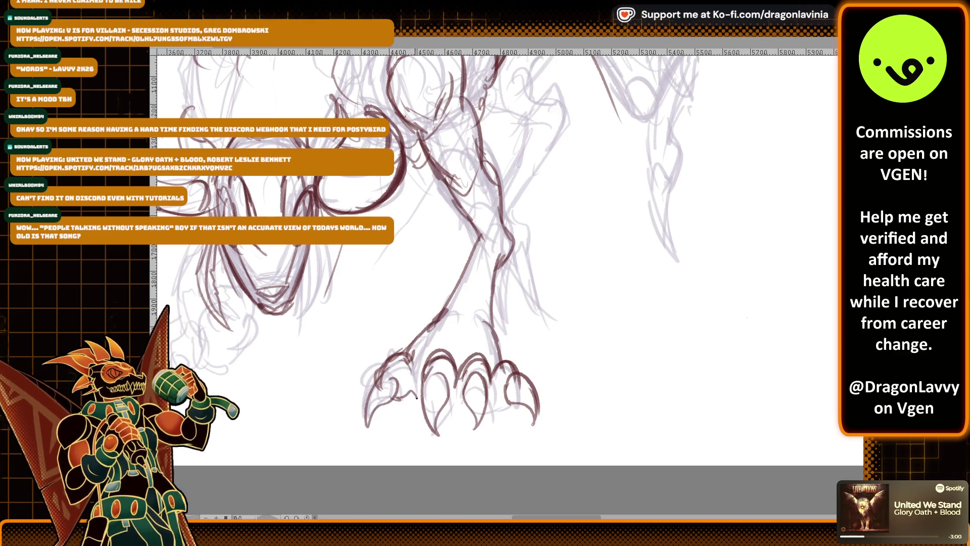
{"action": "mouse_move", "coordinate": [450, 400]}
{"action": "left_mouse_down"}
{"action": "mouse_move", "coordinate": [474, 410]}
{"action": "mouse_move", "coordinate": [515, 401]}
{"action": "left_mouse_up"}
{"action": "scroll", "coordinate": [555, 277], "scroll_direction": "down", "scroll_amount": 1}
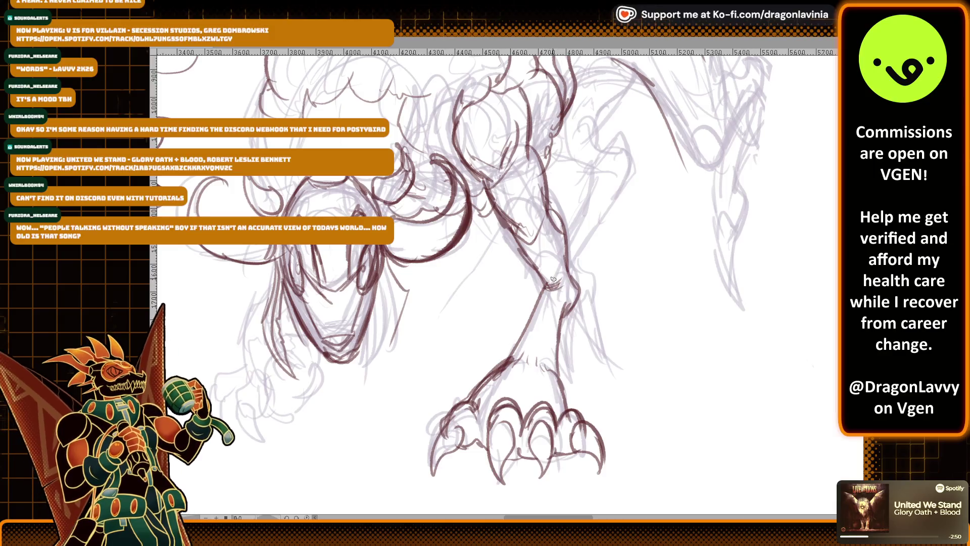
Ink the outline left of the beast's head and the claw at its lower left
{"action": "scroll", "coordinate": [561, 268], "scroll_direction": "down", "scroll_amount": 2}
{"action": "scroll", "coordinate": [572, 251], "scroll_direction": "up", "scroll_amount": 2}
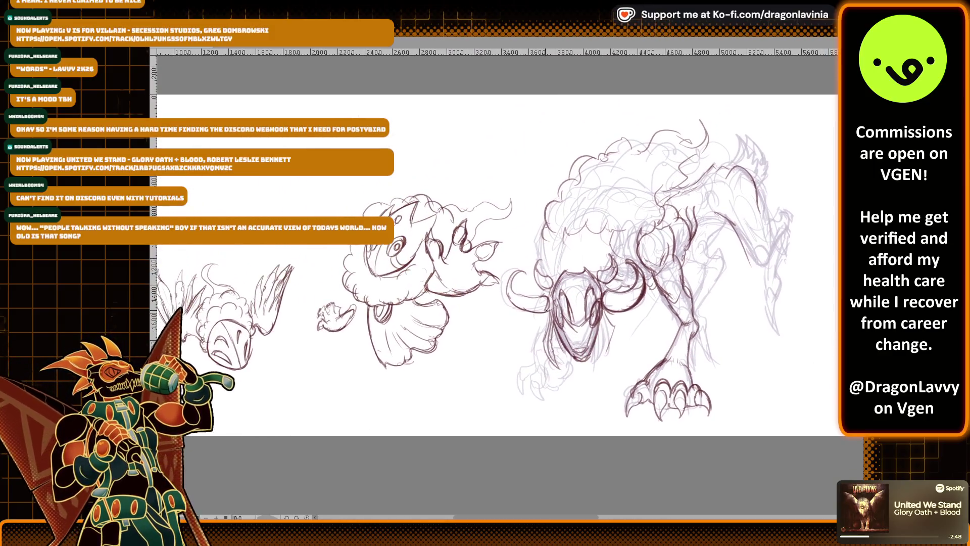
{"action": "scroll", "coordinate": [571, 252], "scroll_direction": "down", "scroll_amount": 2}
{"action": "scroll", "coordinate": [603, 196], "scroll_direction": "up", "scroll_amount": 1}
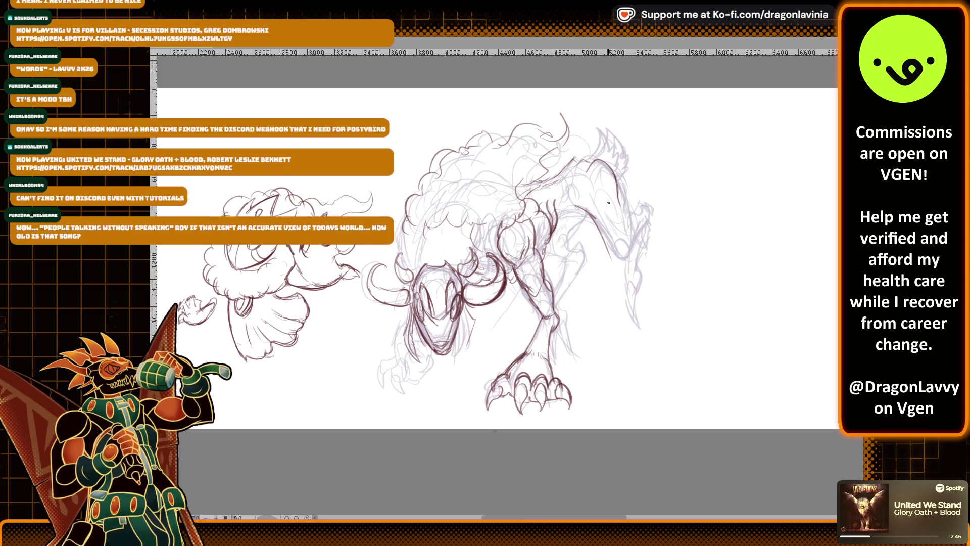
{"action": "scroll", "coordinate": [602, 196], "scroll_direction": "down", "scroll_amount": 1}
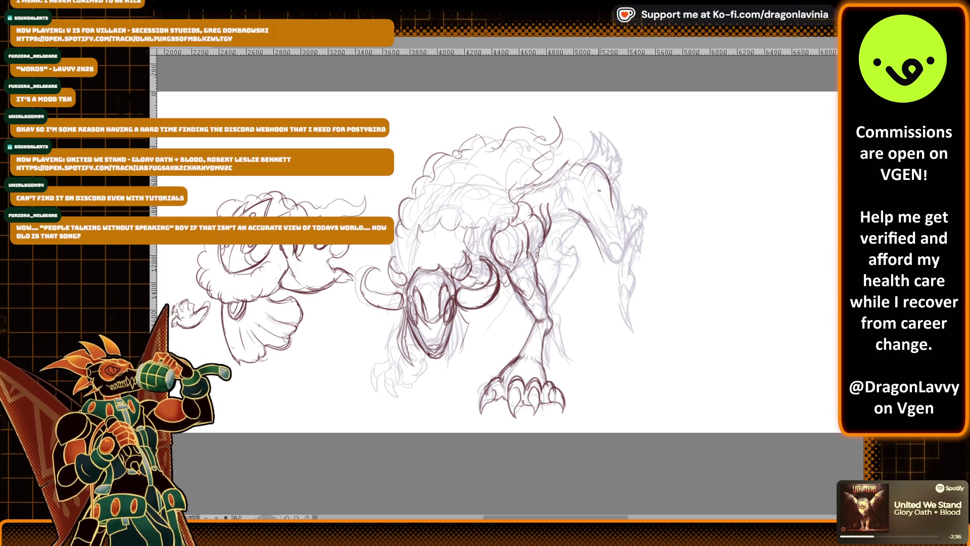
{"action": "scroll", "coordinate": [392, 305], "scroll_direction": "up", "scroll_amount": 3}
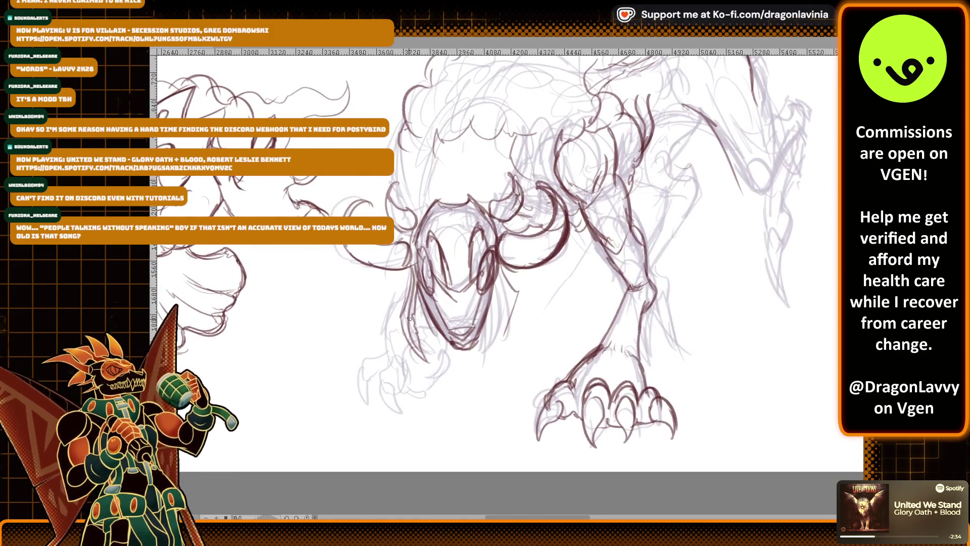
{"action": "mouse_move", "coordinate": [392, 305]}
{"action": "left_mouse_down"}
{"action": "mouse_move", "coordinate": [377, 358]}
{"action": "mouse_move", "coordinate": [392, 403]}
{"action": "left_mouse_up"}
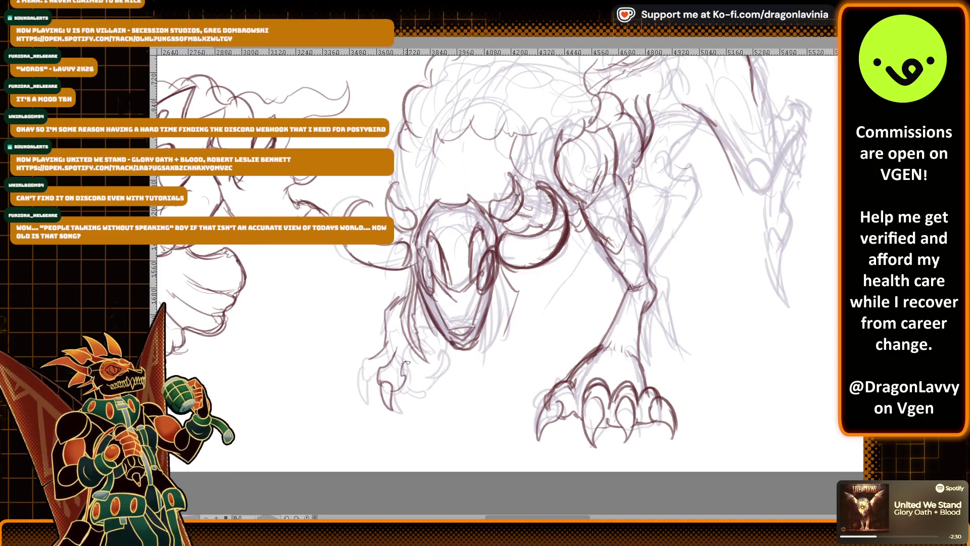
{"action": "mouse_move", "coordinate": [436, 350]}
{"action": "left_mouse_down"}
{"action": "mouse_move", "coordinate": [440, 367]}
{"action": "mouse_move", "coordinate": [427, 378]}
{"action": "left_mouse_up"}
{"action": "mouse_move", "coordinate": [423, 330]}
{"action": "left_mouse_down"}
{"action": "mouse_move", "coordinate": [428, 358]}
{"action": "mouse_move", "coordinate": [429, 335]}
{"action": "left_mouse_up"}
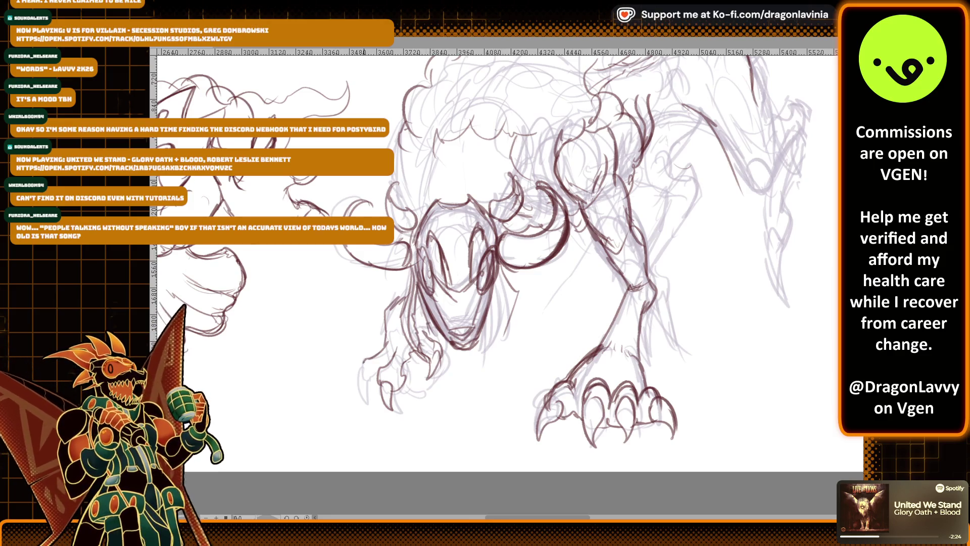
Add claw lines on the far left foot and short strokes on the claw and lower leg
{"action": "left_click_drag", "start_coordinate": [358, 389], "coordinate": [362, 406]}
{"action": "mouse_move", "coordinate": [370, 384]}
{"action": "left_mouse_down"}
{"action": "mouse_move", "coordinate": [367, 372]}
{"action": "mouse_move", "coordinate": [398, 363]}
{"action": "left_mouse_up"}
{"action": "left_click_drag", "start_coordinate": [607, 269], "coordinate": [522, 313]}
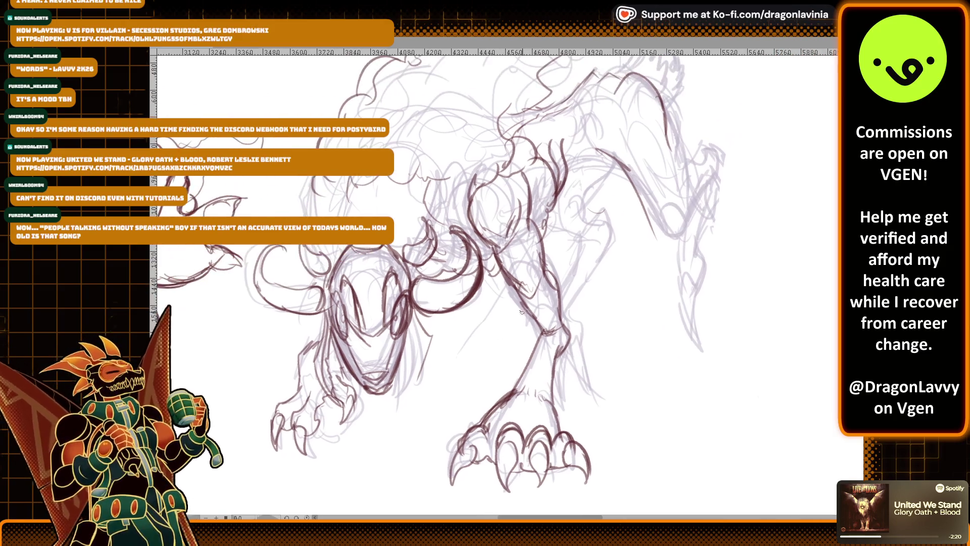
{"action": "left_click_drag", "start_coordinate": [542, 392], "coordinate": [535, 414]}
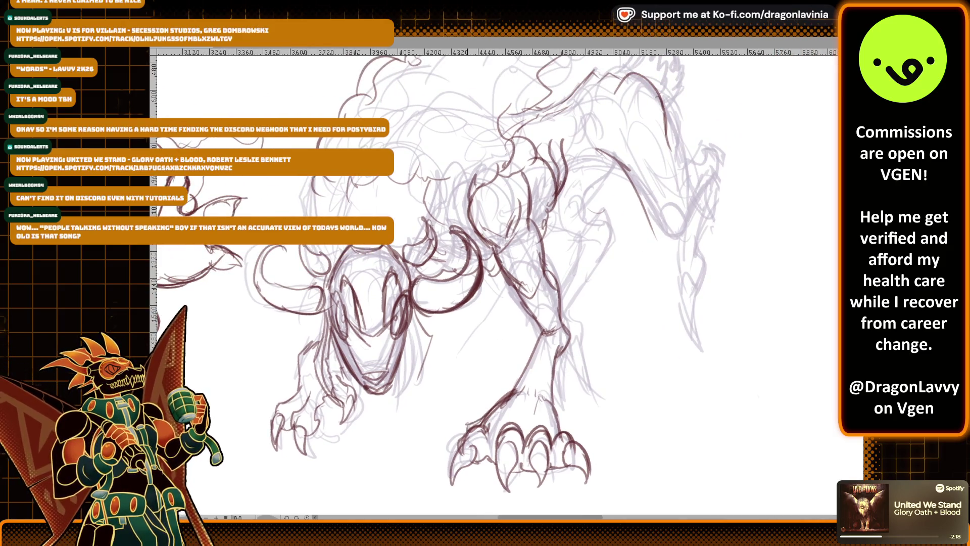
{"action": "left_click_drag", "start_coordinate": [398, 248], "coordinate": [431, 308]}
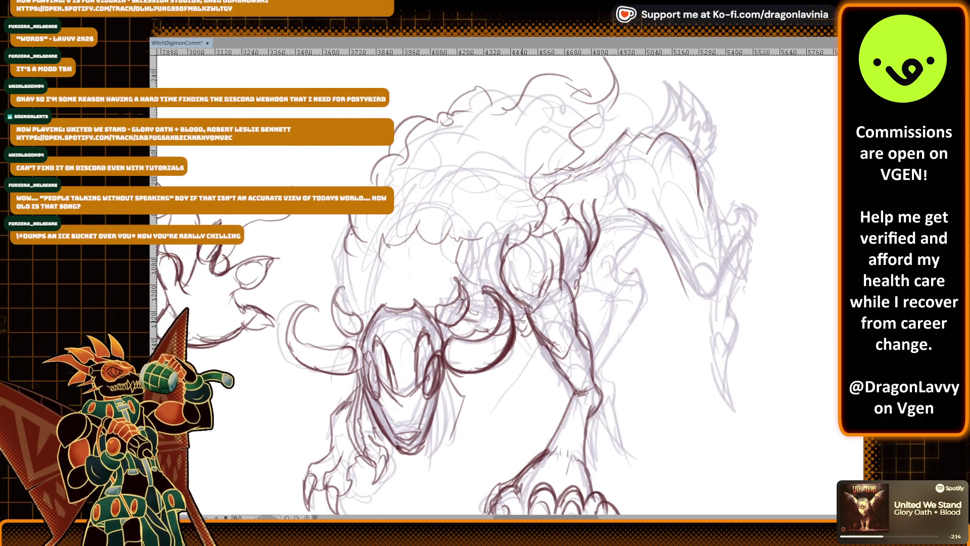
Ink the chest and front leg, the rising back curve to the hip, and the hind leg's upper edge
{"action": "mouse_move", "coordinate": [373, 330]}
{"action": "left_mouse_down"}
{"action": "mouse_move", "coordinate": [366, 268]}
{"action": "mouse_move", "coordinate": [384, 243]}
{"action": "mouse_move", "coordinate": [462, 238]}
{"action": "mouse_move", "coordinate": [488, 291]}
{"action": "left_mouse_up"}
{"action": "left_click_drag", "start_coordinate": [328, 277], "coordinate": [354, 339]}
{"action": "left_click_drag", "start_coordinate": [681, 179], "coordinate": [519, 261]}
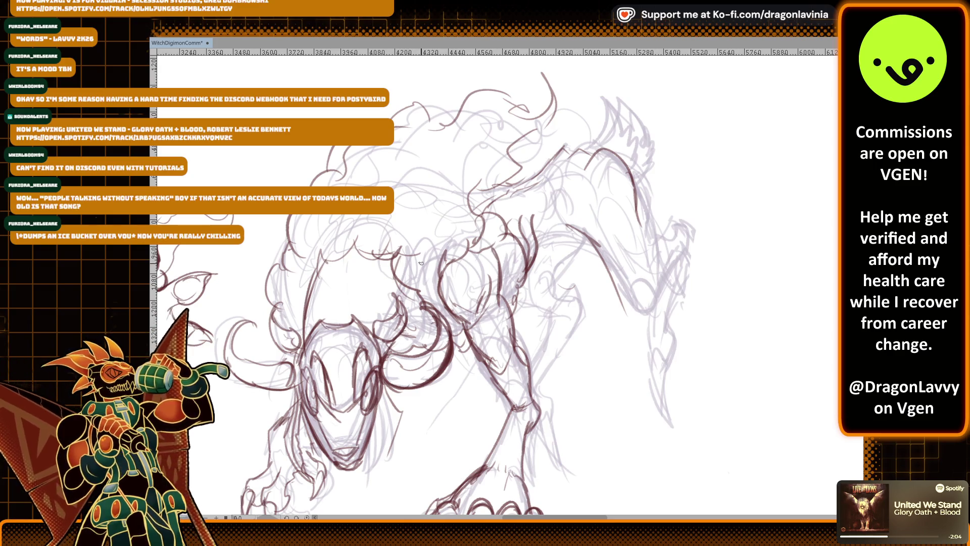
{"action": "scroll", "coordinate": [455, 238], "scroll_direction": "right", "scroll_amount": 3}
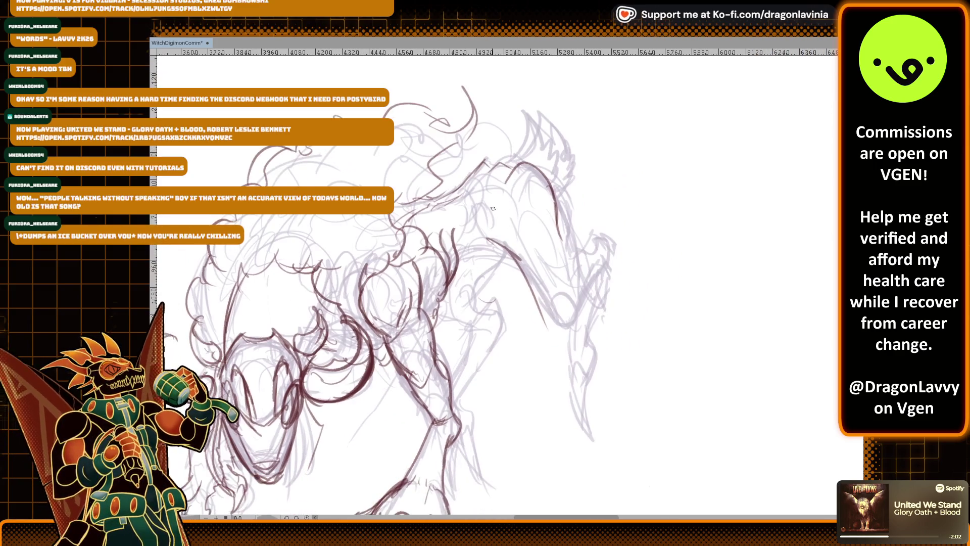
{"action": "mouse_move", "coordinate": [451, 268]}
{"action": "left_mouse_down"}
{"action": "mouse_move", "coordinate": [477, 237]}
{"action": "mouse_move", "coordinate": [505, 236]}
{"action": "mouse_move", "coordinate": [551, 329]}
{"action": "left_mouse_up"}
{"action": "mouse_move", "coordinate": [558, 226]}
{"action": "left_mouse_down"}
{"action": "mouse_move", "coordinate": [571, 284]}
{"action": "mouse_move", "coordinate": [599, 251]}
{"action": "left_mouse_up"}
{"action": "mouse_move", "coordinate": [548, 327]}
{"action": "left_mouse_down"}
{"action": "mouse_move", "coordinate": [571, 324]}
{"action": "mouse_move", "coordinate": [610, 258]}
{"action": "mouse_move", "coordinate": [608, 281]}
{"action": "left_mouse_up"}
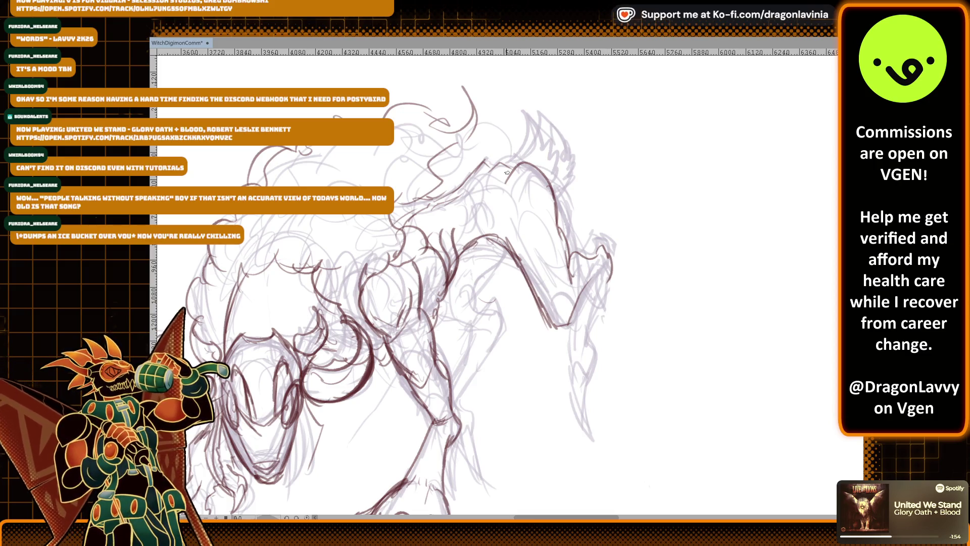
With the view tilted, ink the hind leg down through the tail area and the right leg's outer line
{"action": "left_click_drag", "start_coordinate": [507, 172], "coordinate": [579, 200]}
{"action": "mouse_move", "coordinate": [621, 244]}
{"action": "left_mouse_down"}
{"action": "mouse_move", "coordinate": [610, 331]}
{"action": "mouse_move", "coordinate": [599, 260]}
{"action": "mouse_move", "coordinate": [591, 348]}
{"action": "left_mouse_up"}
{"action": "mouse_move", "coordinate": [610, 310]}
{"action": "left_mouse_down"}
{"action": "mouse_move", "coordinate": [591, 341]}
{"action": "mouse_move", "coordinate": [609, 331]}
{"action": "mouse_move", "coordinate": [605, 386]}
{"action": "left_mouse_up"}
{"action": "left_click_drag", "start_coordinate": [611, 326], "coordinate": [613, 402]}
{"action": "left_click_drag", "start_coordinate": [590, 341], "coordinate": [613, 296]}
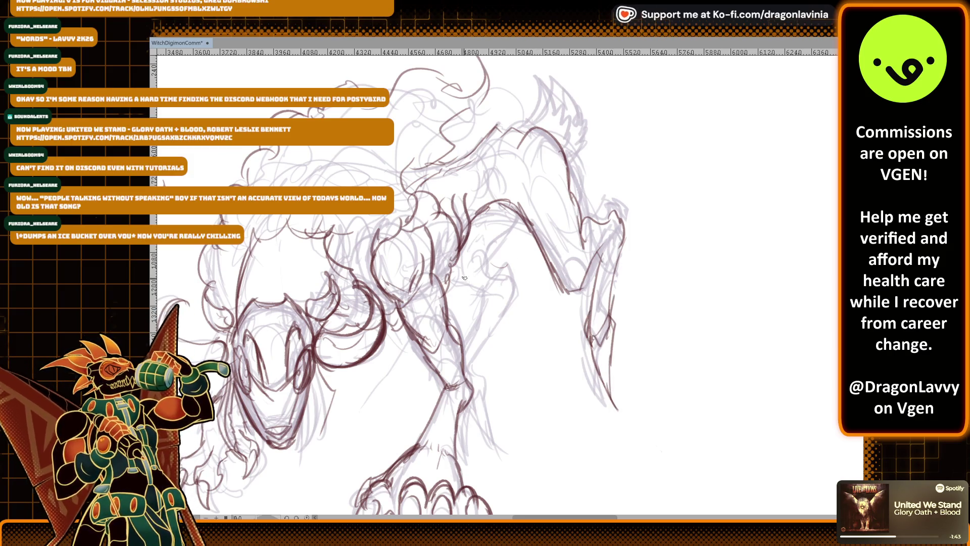
Ink the back and shoulder lines and trace the foreleg down to its lower end
{"action": "left_click_drag", "start_coordinate": [581, 246], "coordinate": [609, 209]}
{"action": "mouse_move", "coordinate": [456, 286]}
{"action": "left_mouse_down"}
{"action": "mouse_move", "coordinate": [482, 275]}
{"action": "mouse_move", "coordinate": [513, 213]}
{"action": "left_mouse_up"}
{"action": "mouse_move", "coordinate": [484, 248]}
{"action": "left_mouse_down"}
{"action": "mouse_move", "coordinate": [510, 298]}
{"action": "mouse_move", "coordinate": [483, 342]}
{"action": "left_mouse_up"}
{"action": "mouse_move", "coordinate": [484, 292]}
{"action": "left_mouse_down"}
{"action": "mouse_move", "coordinate": [464, 352]}
{"action": "mouse_move", "coordinate": [511, 429]}
{"action": "left_mouse_up"}
{"action": "mouse_move", "coordinate": [484, 389]}
{"action": "left_mouse_down"}
{"action": "mouse_move", "coordinate": [475, 369]}
{"action": "mouse_move", "coordinate": [521, 438]}
{"action": "left_mouse_up"}
{"action": "scroll", "coordinate": [492, 217], "scroll_direction": "up", "scroll_amount": 1}
{"action": "left_click_drag", "start_coordinate": [578, 367], "coordinate": [638, 297]}
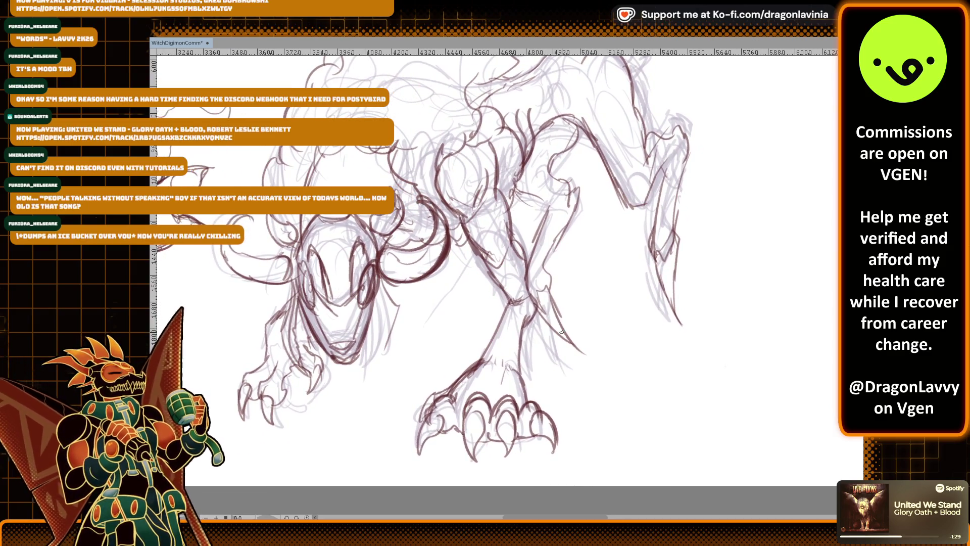
{"action": "scroll", "coordinate": [456, 412], "scroll_direction": "up", "scroll_amount": 5}
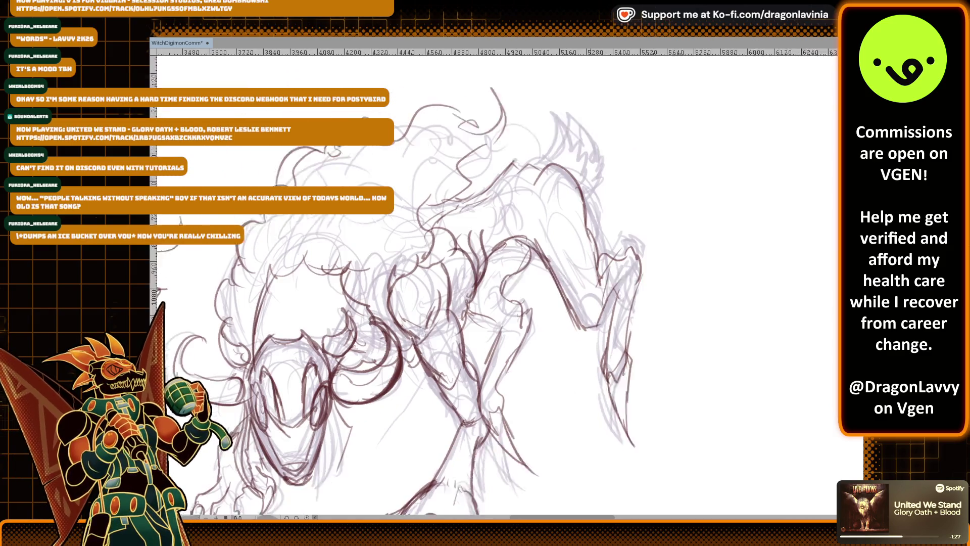
{"action": "scroll", "coordinate": [616, 298], "scroll_direction": "up", "scroll_amount": 3}
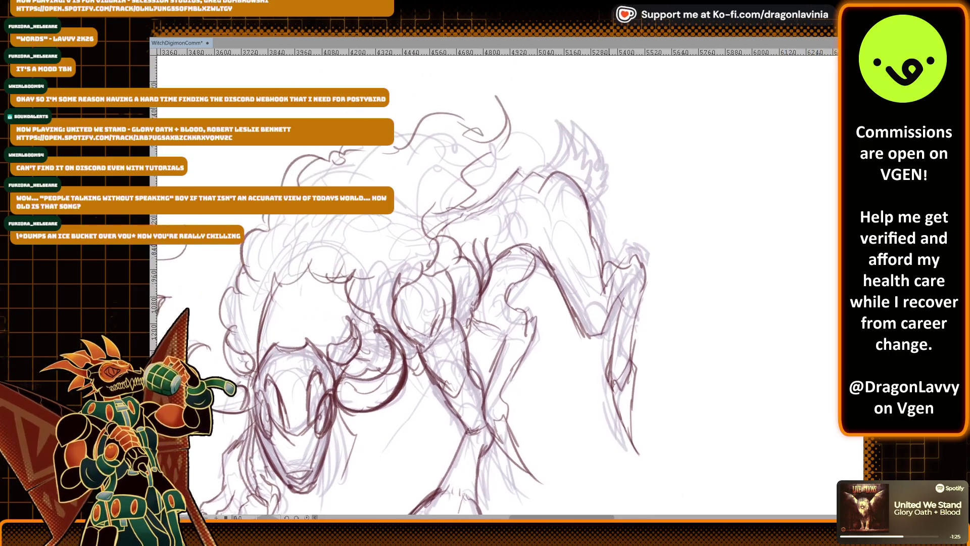
{"action": "scroll", "coordinate": [600, 302], "scroll_direction": "up", "scroll_amount": 2}
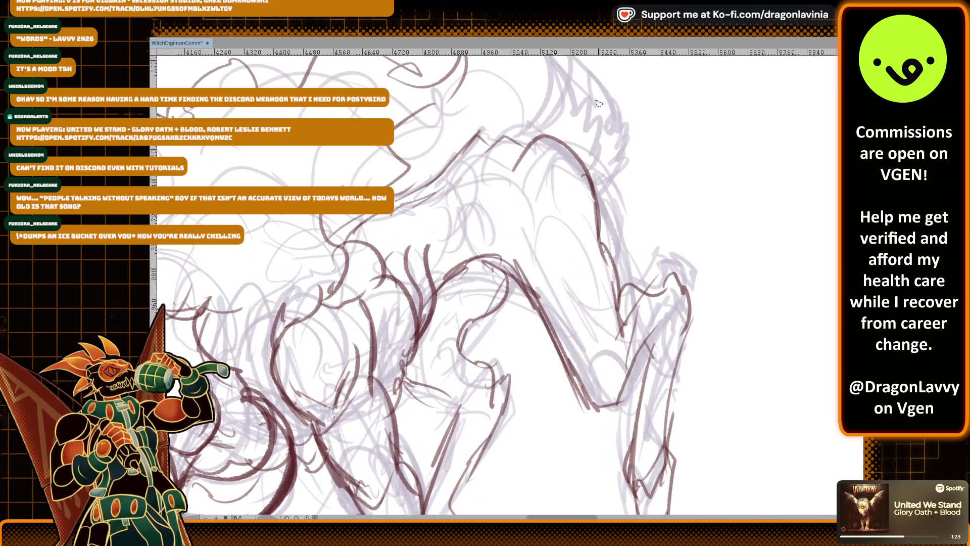
Ink the arched back line and the rear leg's outline with hatching on its lower part
{"action": "scroll", "coordinate": [600, 302], "scroll_direction": "up", "scroll_amount": 2}
{"action": "mouse_move", "coordinate": [445, 233]}
{"action": "left_mouse_down"}
{"action": "mouse_move", "coordinate": [513, 162]}
{"action": "mouse_move", "coordinate": [539, 205]}
{"action": "mouse_move", "coordinate": [543, 259]}
{"action": "left_mouse_up"}
{"action": "mouse_move", "coordinate": [513, 227]}
{"action": "left_mouse_down"}
{"action": "mouse_move", "coordinate": [513, 168]}
{"action": "mouse_move", "coordinate": [526, 225]}
{"action": "left_mouse_up"}
{"action": "scroll", "coordinate": [525, 225], "scroll_direction": "down", "scroll_amount": 3}
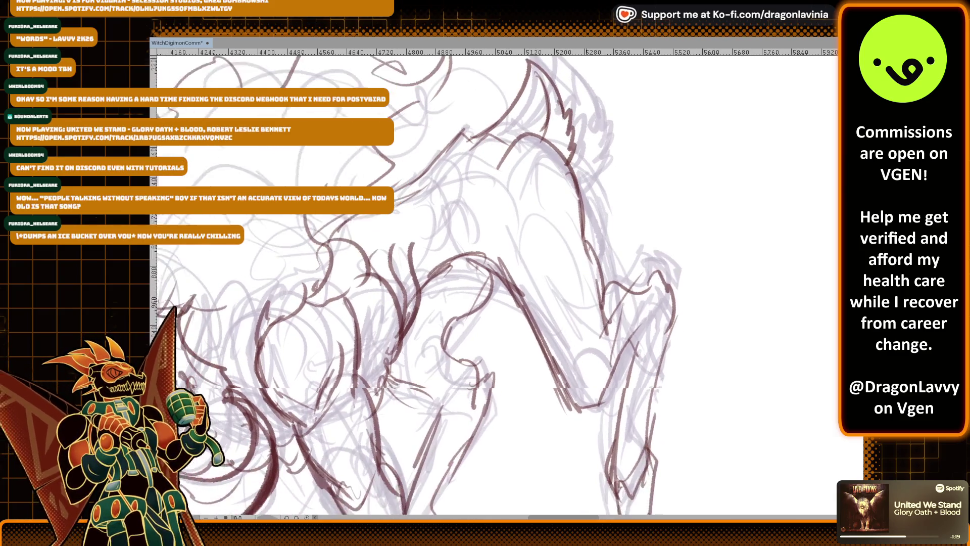
{"action": "scroll", "coordinate": [567, 216], "scroll_direction": "up", "scroll_amount": 1}
{"action": "mouse_move", "coordinate": [596, 267]}
{"action": "left_mouse_down"}
{"action": "mouse_move", "coordinate": [636, 246]}
{"action": "mouse_move", "coordinate": [607, 316]}
{"action": "left_mouse_up"}
{"action": "left_click_drag", "start_coordinate": [624, 273], "coordinate": [585, 330]}
{"action": "left_click_drag", "start_coordinate": [632, 309], "coordinate": [589, 338]}
{"action": "mouse_move", "coordinate": [614, 284]}
{"action": "left_mouse_down"}
{"action": "mouse_move", "coordinate": [603, 310]}
{"action": "mouse_move", "coordinate": [609, 301]}
{"action": "left_mouse_up"}
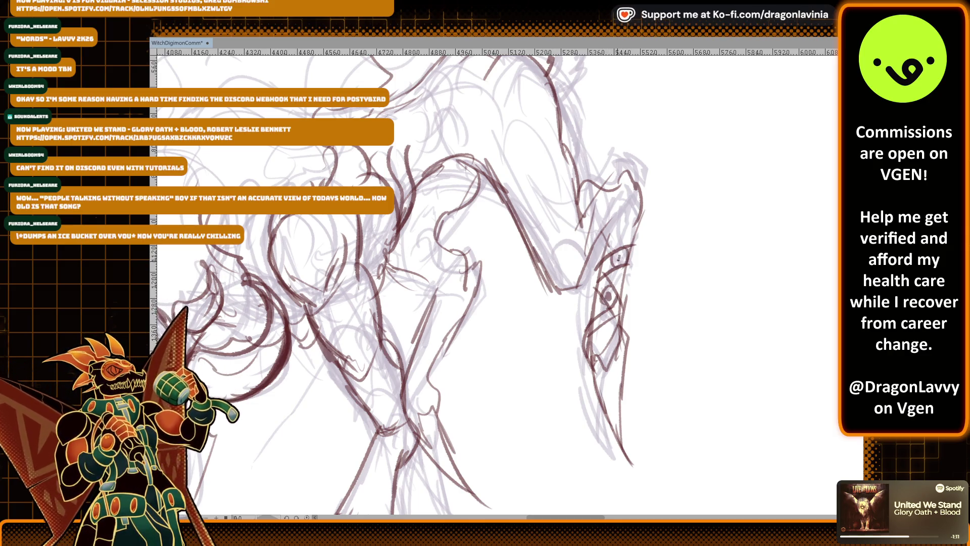
Ink the banded ornament on the limb and the front and detail lines of the lower limb
{"action": "left_click_drag", "start_coordinate": [617, 183], "coordinate": [624, 189]}
{"action": "mouse_move", "coordinate": [602, 229]}
{"action": "left_mouse_down"}
{"action": "mouse_move", "coordinate": [614, 247]}
{"action": "mouse_move", "coordinate": [619, 207]}
{"action": "left_mouse_up"}
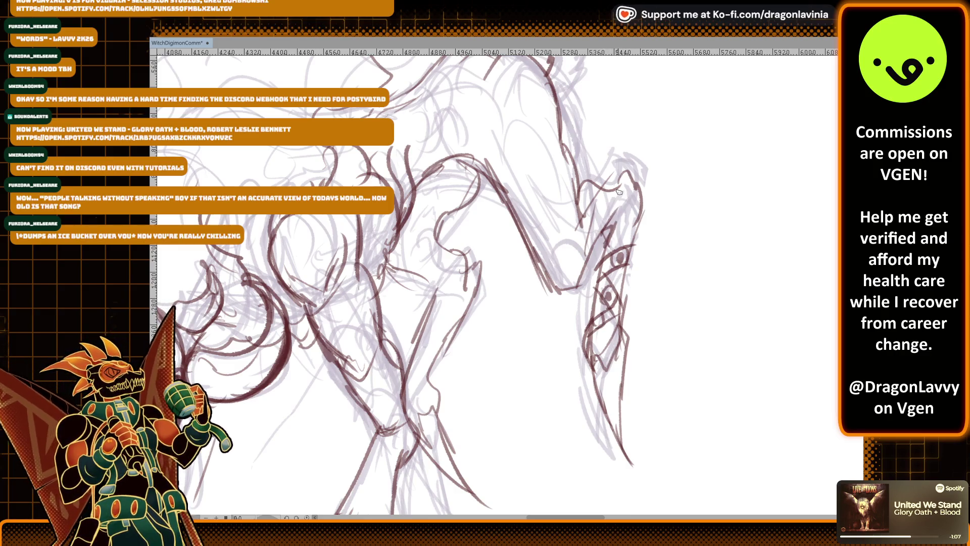
{"action": "mouse_move", "coordinate": [433, 300]}
{"action": "left_mouse_down"}
{"action": "mouse_move", "coordinate": [428, 278]}
{"action": "mouse_move", "coordinate": [403, 379]}
{"action": "left_mouse_up"}
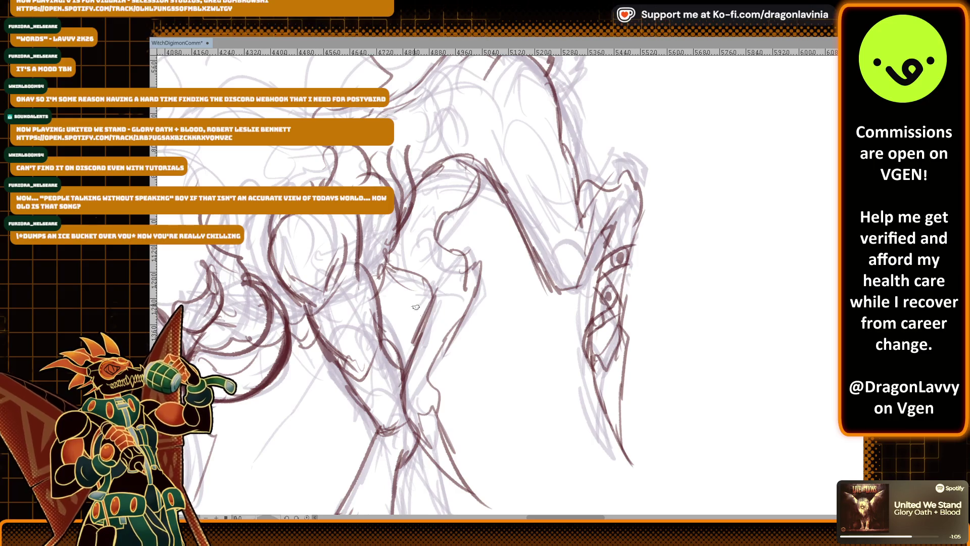
{"action": "mouse_move", "coordinate": [445, 326]}
{"action": "left_mouse_down"}
{"action": "mouse_move", "coordinate": [420, 361]}
{"action": "mouse_move", "coordinate": [421, 346]}
{"action": "left_mouse_up"}
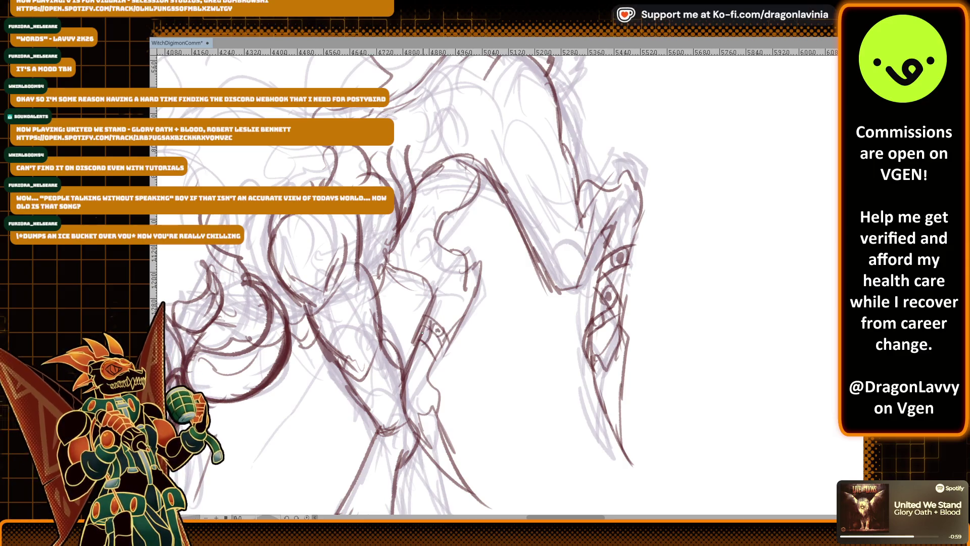
{"action": "left_click_drag", "start_coordinate": [405, 382], "coordinate": [414, 370]}
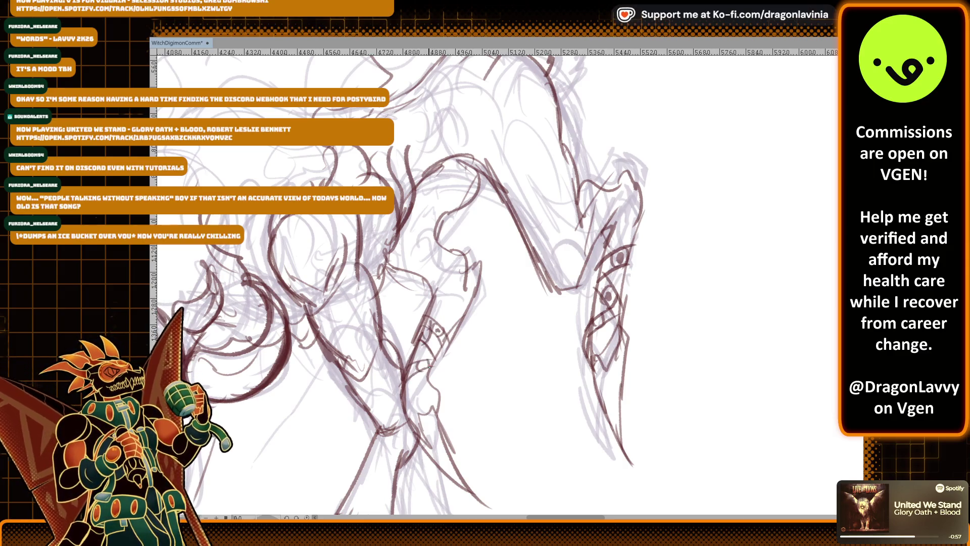
{"action": "scroll", "coordinate": [595, 190], "scroll_direction": "down", "scroll_amount": 5}
{"action": "scroll", "coordinate": [580, 243], "scroll_direction": "up", "scroll_amount": 4}
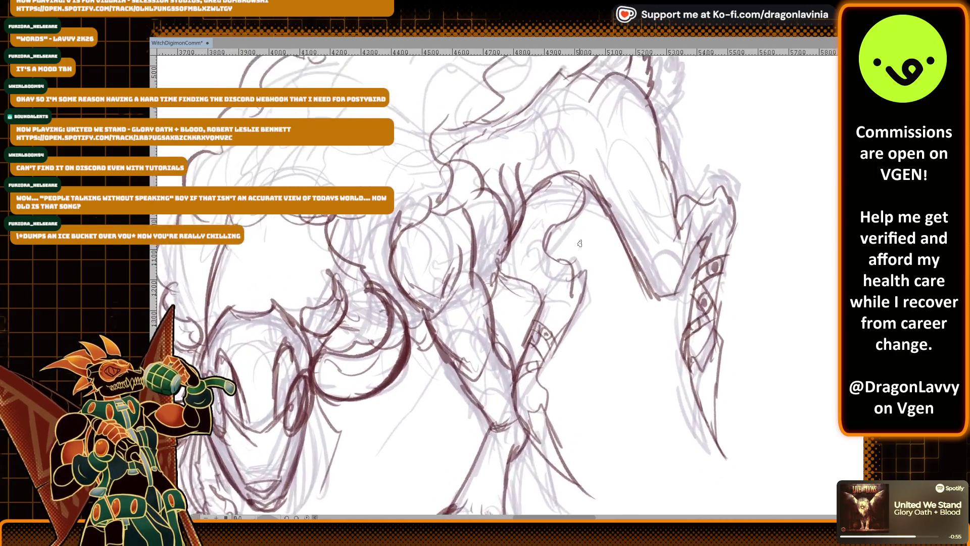
{"action": "scroll", "coordinate": [580, 243], "scroll_direction": "up", "scroll_amount": 1}
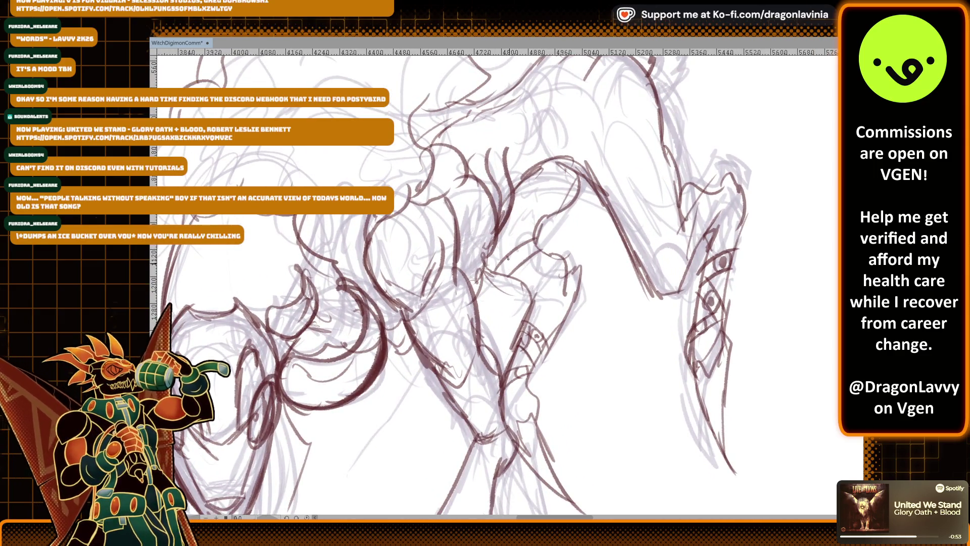
Draw two band lines across the beast's leg and a short stroke above them
{"action": "left_click_drag", "start_coordinate": [624, 192], "coordinate": [673, 164]}
{"action": "left_click_drag", "start_coordinate": [621, 228], "coordinate": [683, 197]}
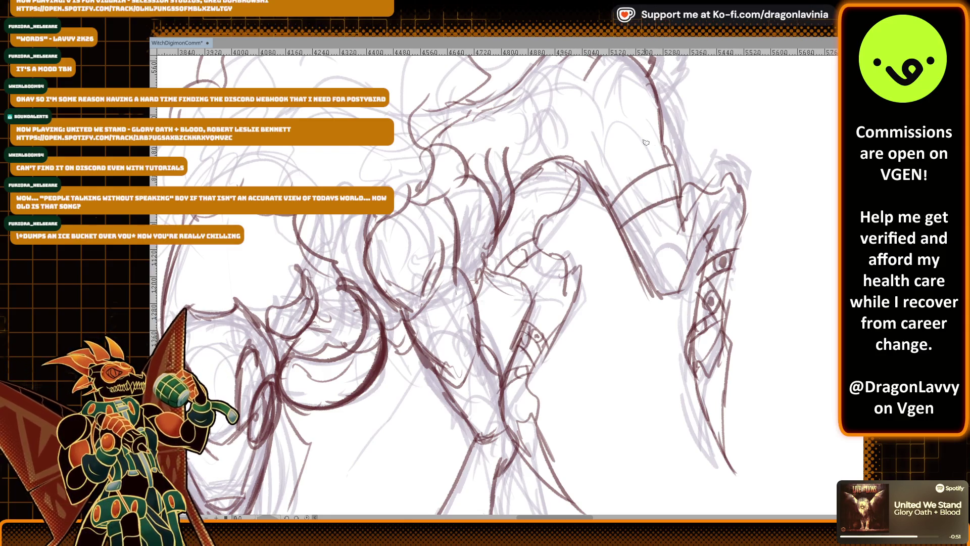
{"action": "mouse_move", "coordinate": [602, 128]}
{"action": "left_mouse_down"}
{"action": "mouse_move", "coordinate": [645, 155]}
{"action": "mouse_move", "coordinate": [634, 197]}
{"action": "mouse_move", "coordinate": [656, 182]}
{"action": "mouse_move", "coordinate": [655, 208]}
{"action": "left_mouse_up"}
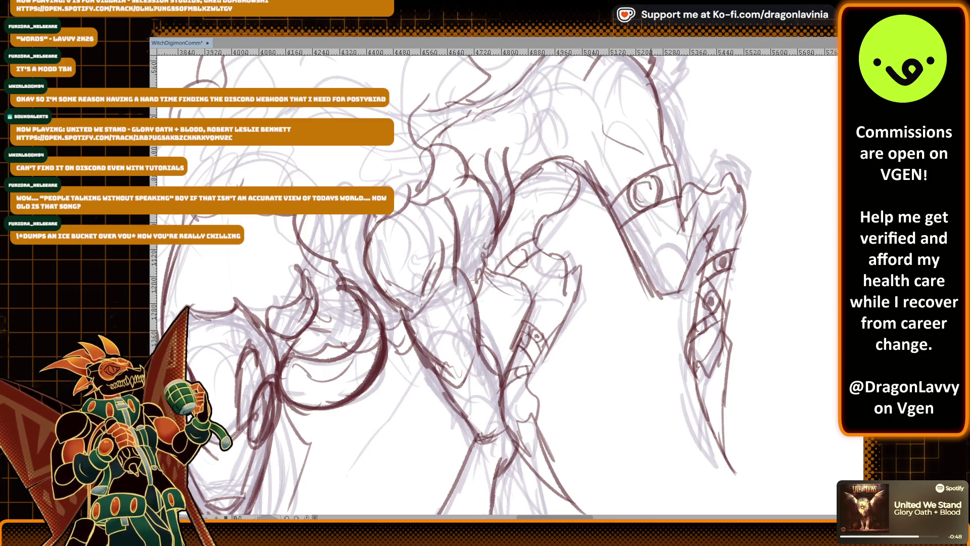
{"action": "scroll", "coordinate": [651, 187], "scroll_direction": "down", "scroll_amount": 2}
{"action": "scroll", "coordinate": [650, 207], "scroll_direction": "up", "scroll_amount": 2}
{"action": "scroll", "coordinate": [627, 204], "scroll_direction": "up", "scroll_amount": 2}
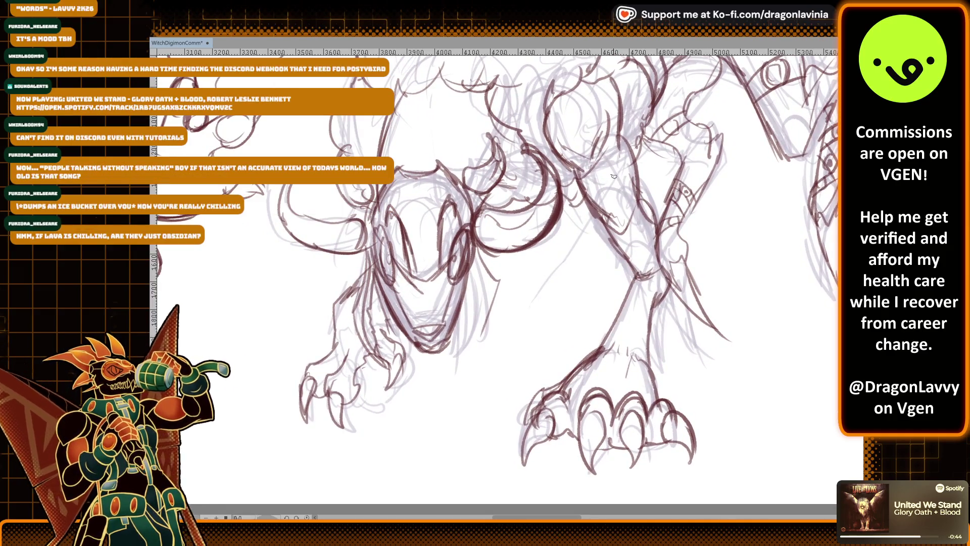
Ink a jaw stroke and short body strokes, undoing the misplaced ones
{"action": "left_click_drag", "start_coordinate": [374, 301], "coordinate": [392, 338]}
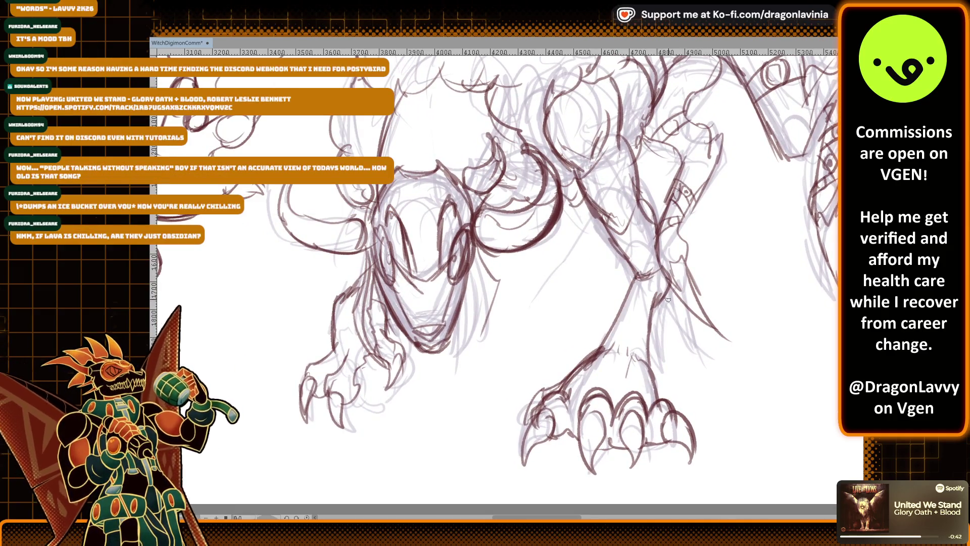
{"action": "scroll", "coordinate": [667, 300], "scroll_direction": "down", "scroll_amount": 3}
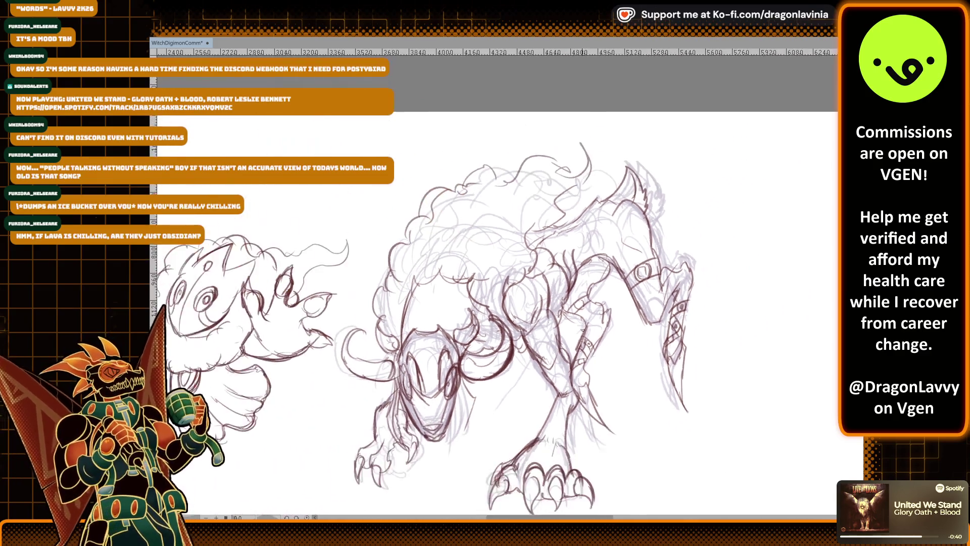
{"action": "scroll", "coordinate": [582, 329], "scroll_direction": "up", "scroll_amount": 5}
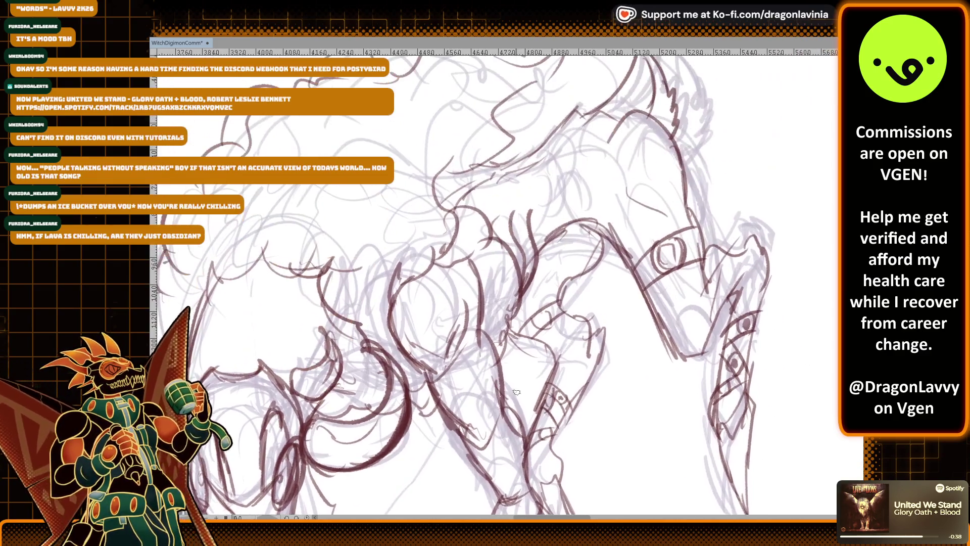
{"action": "mouse_move", "coordinate": [525, 170]}
{"action": "left_mouse_down"}
{"action": "mouse_move", "coordinate": [536, 198]}
{"action": "mouse_move", "coordinate": [513, 202]}
{"action": "mouse_move", "coordinate": [519, 213]}
{"action": "mouse_move", "coordinate": [541, 174]}
{"action": "mouse_move", "coordinate": [563, 185]}
{"action": "left_mouse_up"}
{"action": "key", "text": "ctrl+z"}
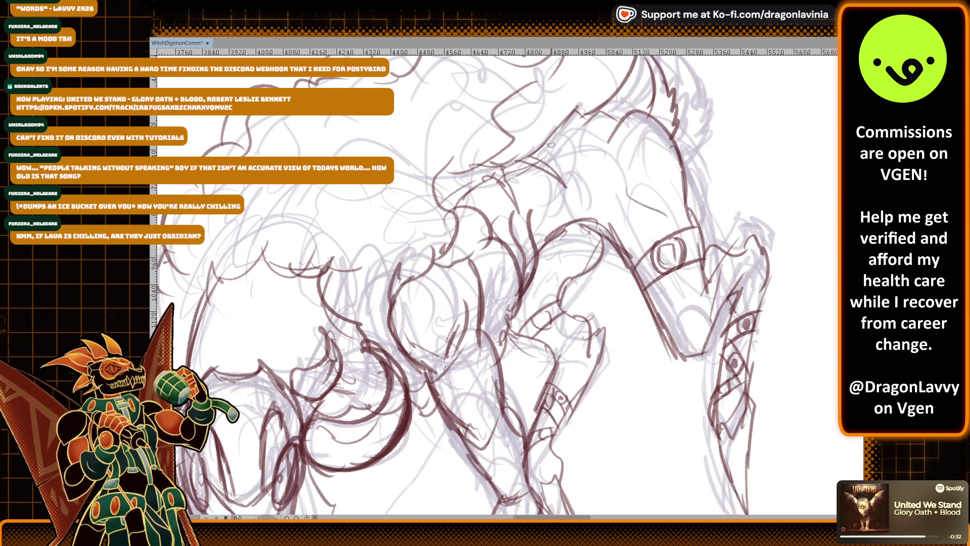
{"action": "left_click_drag", "start_coordinate": [578, 144], "coordinate": [584, 162]}
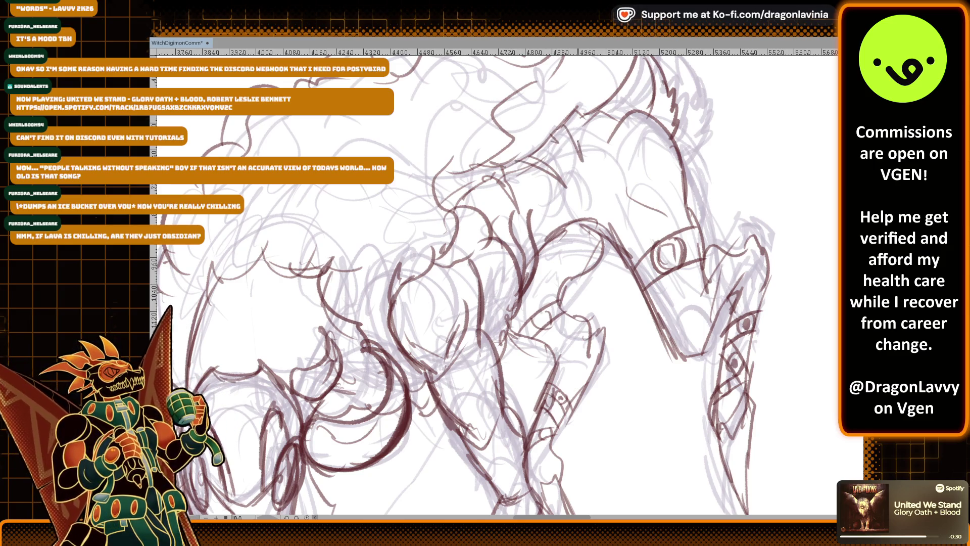
{"action": "scroll", "coordinate": [628, 191], "scroll_direction": "down", "scroll_amount": 3}
{"action": "scroll", "coordinate": [628, 191], "scroll_direction": "down", "scroll_amount": 3}
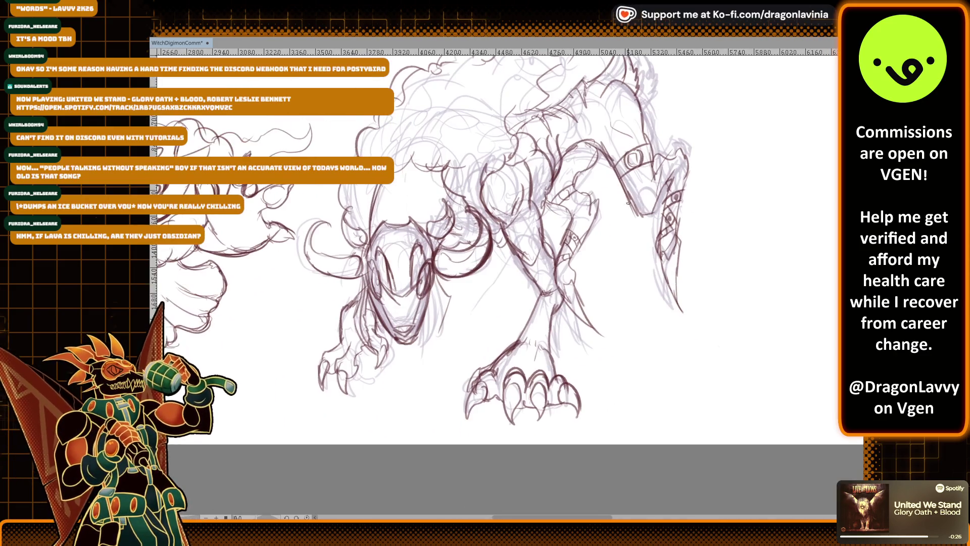
{"action": "scroll", "coordinate": [551, 190], "scroll_direction": "up", "scroll_amount": 2}
{"action": "key", "text": "ctrl+z"}
Ink the front leg's ankle band, the lines along the leg, and the upper arm
{"action": "mouse_move", "coordinate": [528, 288]}
{"action": "left_mouse_down"}
{"action": "mouse_move", "coordinate": [581, 275]}
{"action": "mouse_move", "coordinate": [556, 294]}
{"action": "mouse_move", "coordinate": [569, 273]}
{"action": "left_mouse_up"}
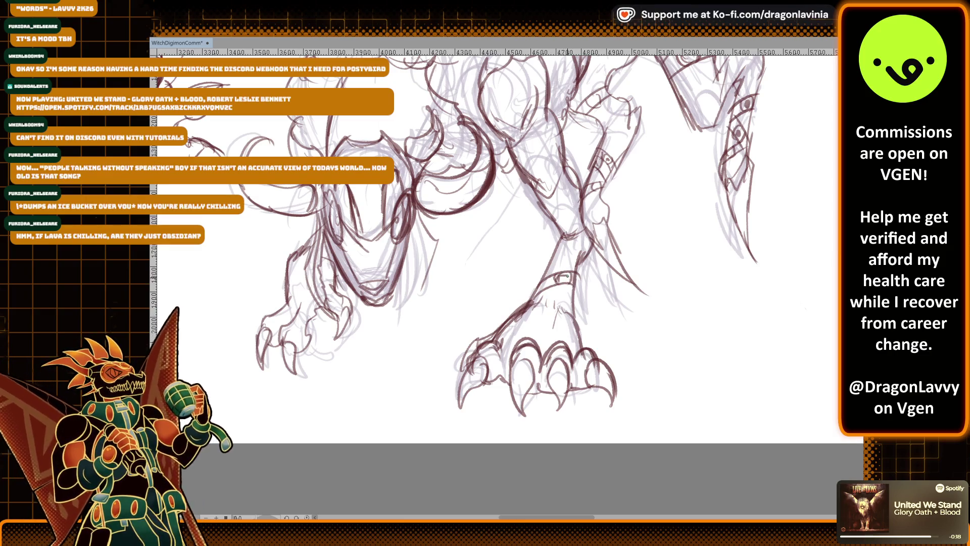
{"action": "mouse_move", "coordinate": [555, 265]}
{"action": "left_mouse_down"}
{"action": "mouse_move", "coordinate": [578, 248]}
{"action": "mouse_move", "coordinate": [568, 250]}
{"action": "left_mouse_up"}
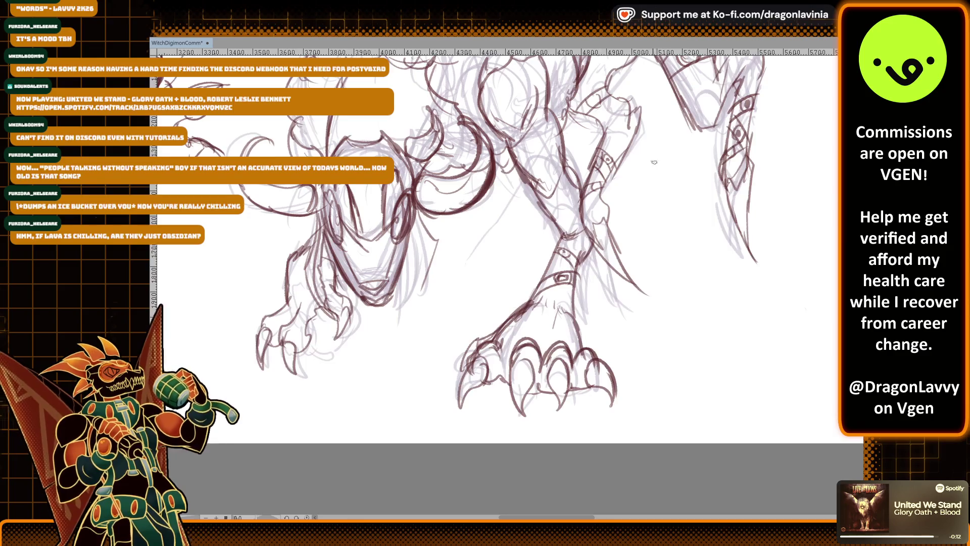
{"action": "left_click_drag", "start_coordinate": [654, 162], "coordinate": [609, 229]}
{"action": "left_click_drag", "start_coordinate": [566, 200], "coordinate": [540, 262]}
{"action": "left_click_drag", "start_coordinate": [589, 182], "coordinate": [581, 190]}
{"action": "left_click_drag", "start_coordinate": [554, 156], "coordinate": [586, 188]}
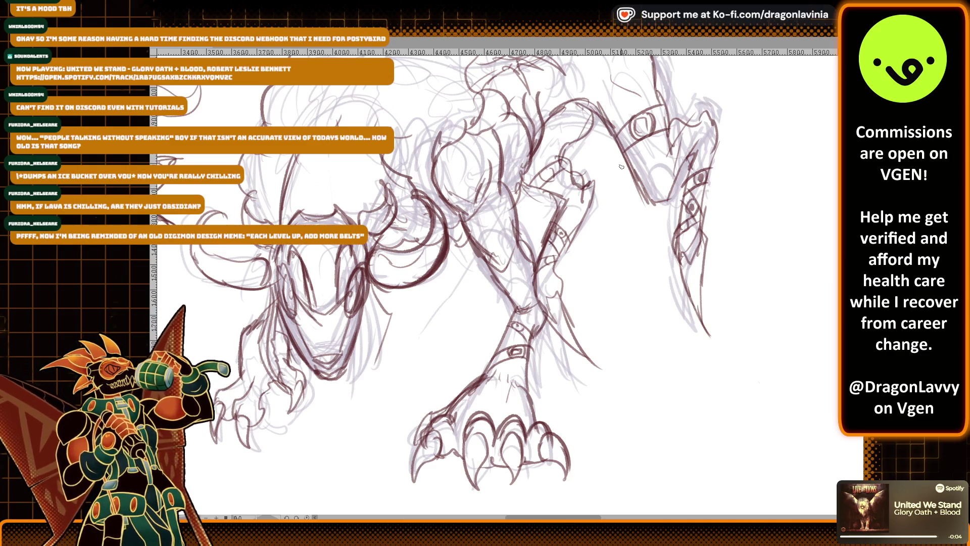
{"action": "left_click_drag", "start_coordinate": [574, 126], "coordinate": [630, 134]}
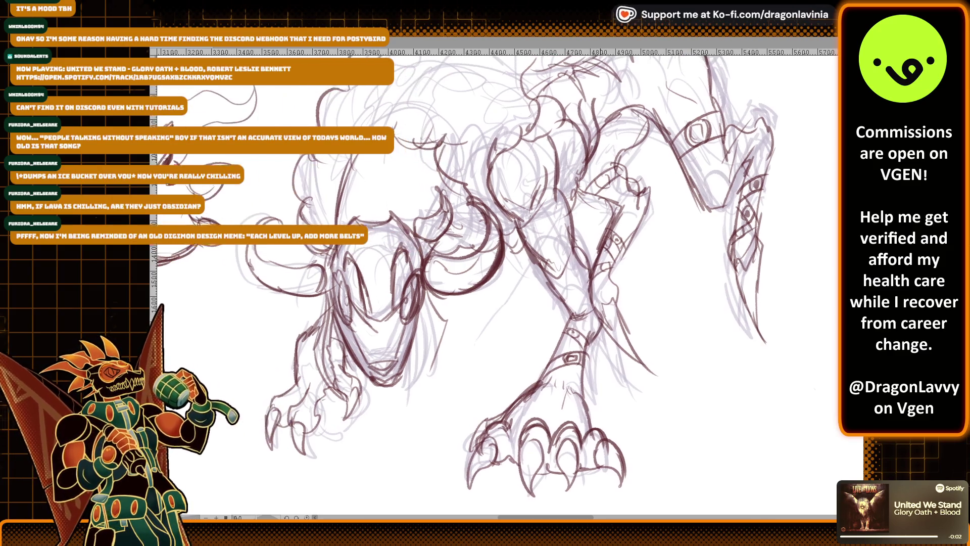
{"action": "left_click_drag", "start_coordinate": [552, 219], "coordinate": [539, 232]}
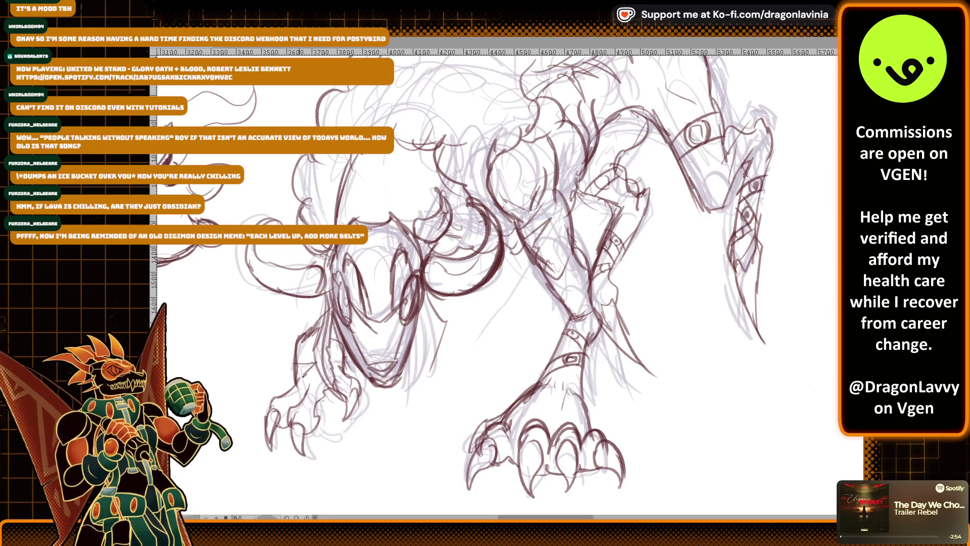
{"action": "scroll", "coordinate": [763, 218], "scroll_direction": "down", "scroll_amount": 2}
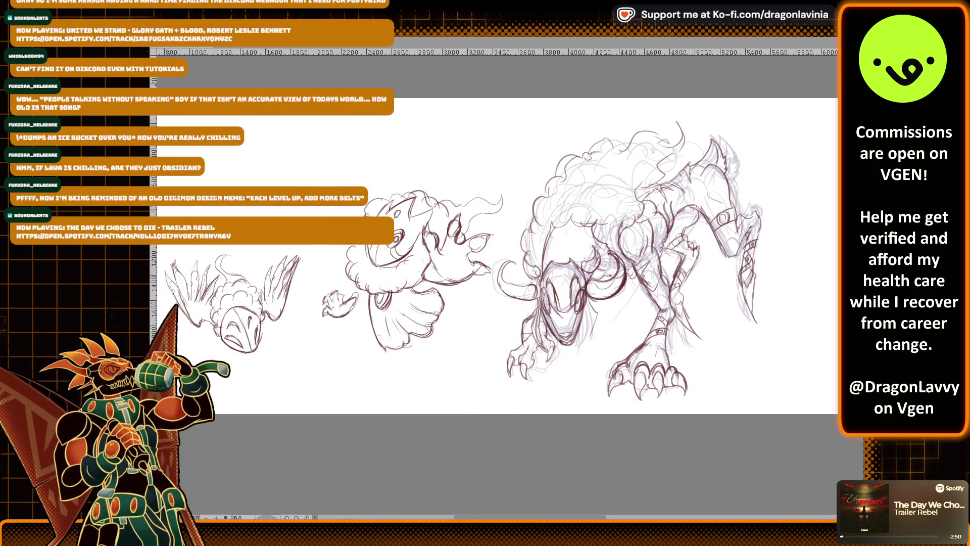
Draw a line above the ram's head and several short strokes beside it
{"action": "scroll", "coordinate": [591, 253], "scroll_direction": "up", "scroll_amount": 2}
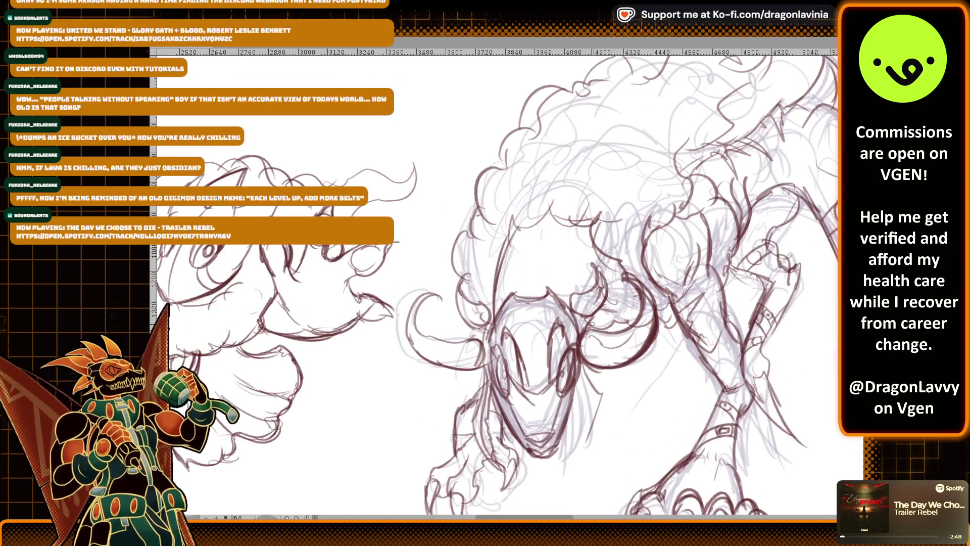
{"action": "mouse_move", "coordinate": [499, 264]}
{"action": "left_mouse_down"}
{"action": "mouse_move", "coordinate": [571, 257]}
{"action": "mouse_move", "coordinate": [526, 262]}
{"action": "mouse_move", "coordinate": [496, 288]}
{"action": "left_mouse_up"}
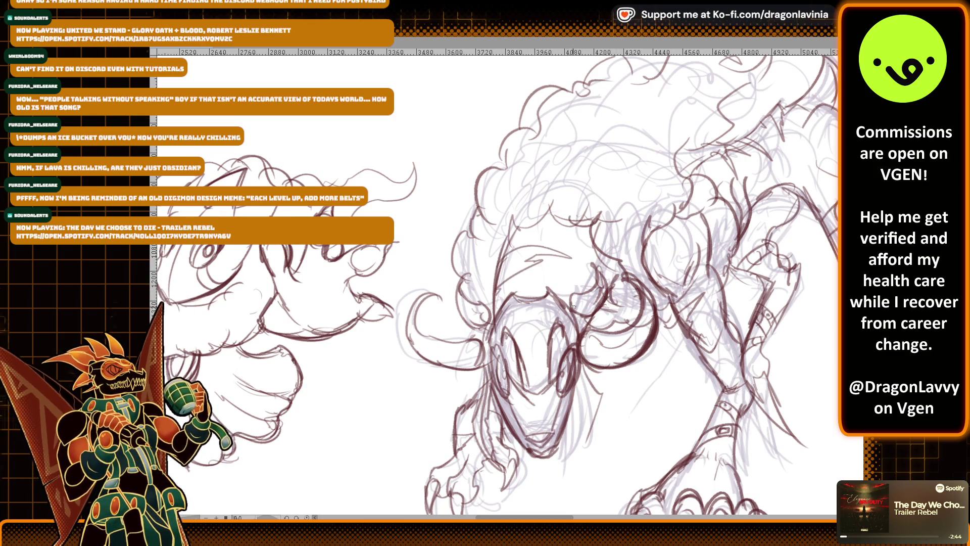
{"action": "left_click_drag", "start_coordinate": [559, 287], "coordinate": [577, 278]}
{"action": "left_click_drag", "start_coordinate": [567, 273], "coordinate": [587, 298]}
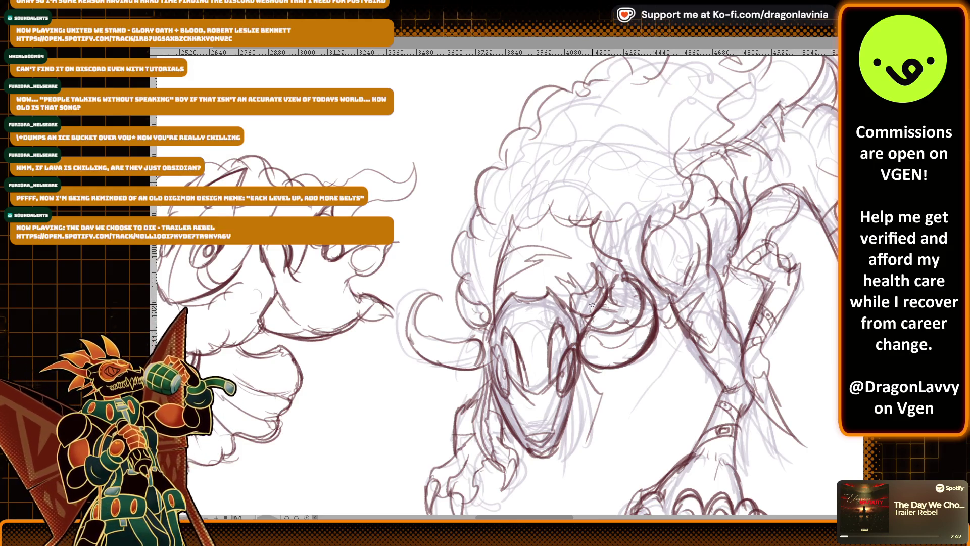
{"action": "scroll", "coordinate": [591, 305], "scroll_direction": "down", "scroll_amount": 5}
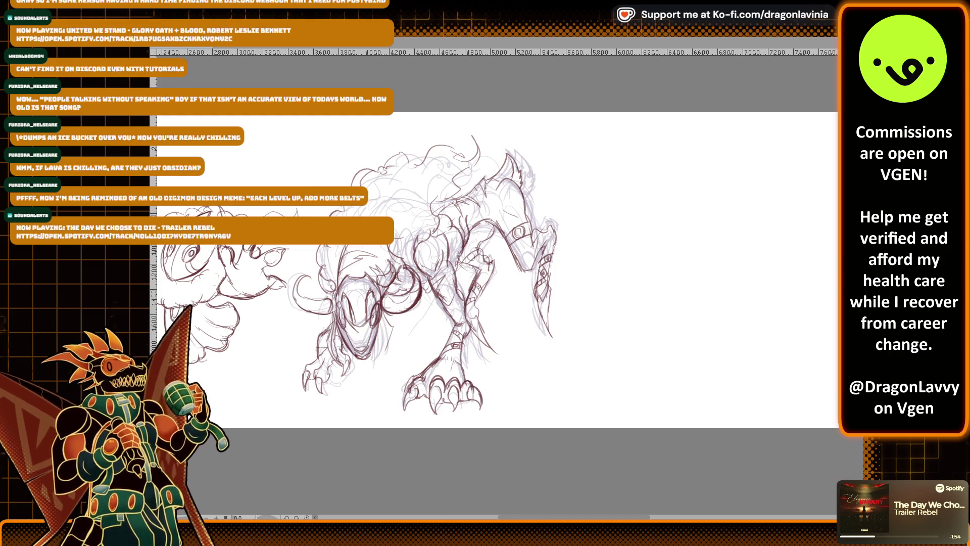
Zoom in, erase part of the armband lines, and ink a long stroke across the shoulder
{"action": "key", "text": "ctrl+plus"}
{"action": "key", "text": "ctrl+plus"}
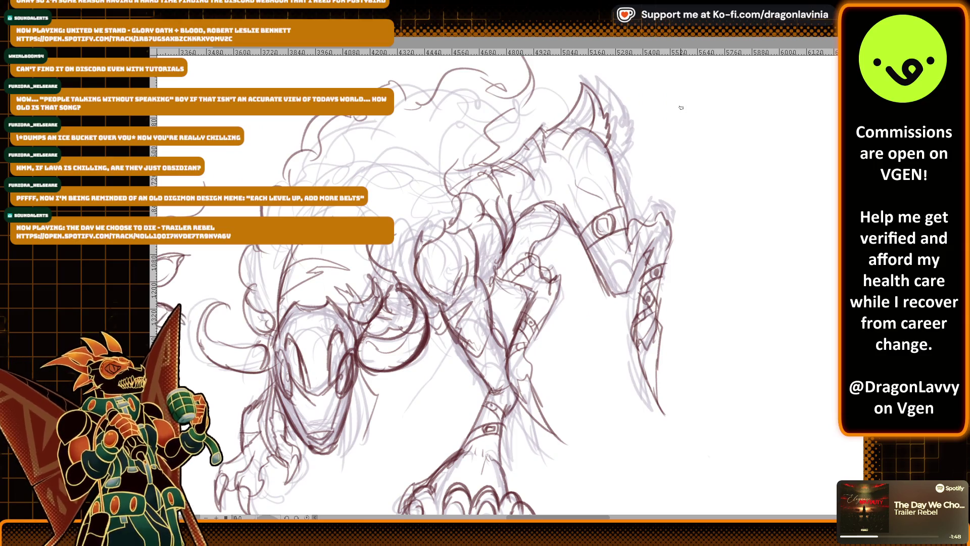
{"action": "mouse_move", "coordinate": [555, 243]}
{"action": "left_mouse_down"}
{"action": "mouse_move", "coordinate": [591, 227]}
{"action": "mouse_move", "coordinate": [601, 237]}
{"action": "mouse_move", "coordinate": [615, 168]}
{"action": "mouse_move", "coordinate": [617, 235]}
{"action": "mouse_move", "coordinate": [621, 218]}
{"action": "mouse_move", "coordinate": [632, 259]}
{"action": "mouse_move", "coordinate": [609, 293]}
{"action": "left_mouse_up"}
{"action": "mouse_move", "coordinate": [528, 257]}
{"action": "left_mouse_down"}
{"action": "mouse_move", "coordinate": [546, 233]}
{"action": "mouse_move", "coordinate": [631, 181]}
{"action": "mouse_move", "coordinate": [629, 157]}
{"action": "left_mouse_up"}
{"action": "mouse_move", "coordinate": [675, 238]}
{"action": "left_mouse_down"}
{"action": "mouse_move", "coordinate": [646, 250]}
{"action": "mouse_move", "coordinate": [654, 213]}
{"action": "left_mouse_up"}
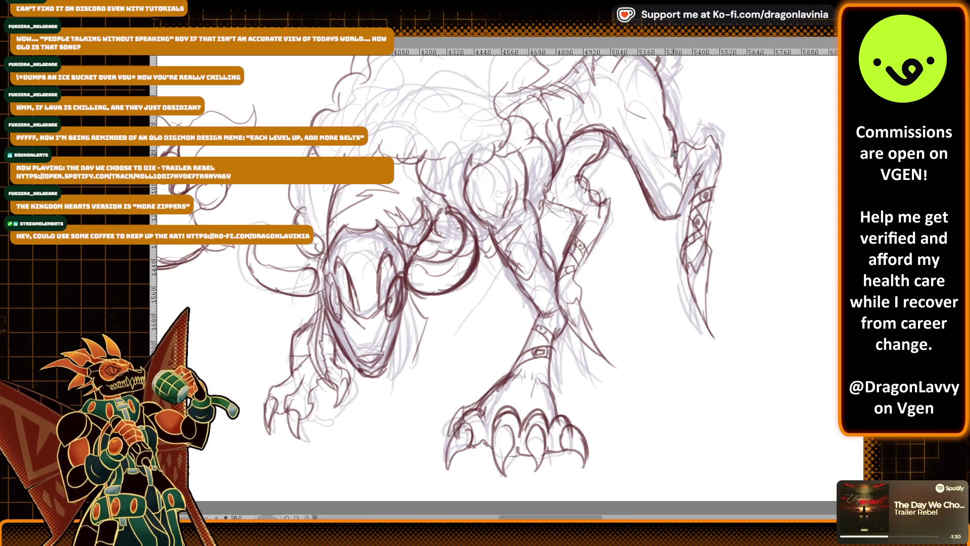
{"action": "scroll", "coordinate": [674, 154], "scroll_direction": "down", "scroll_amount": 2}
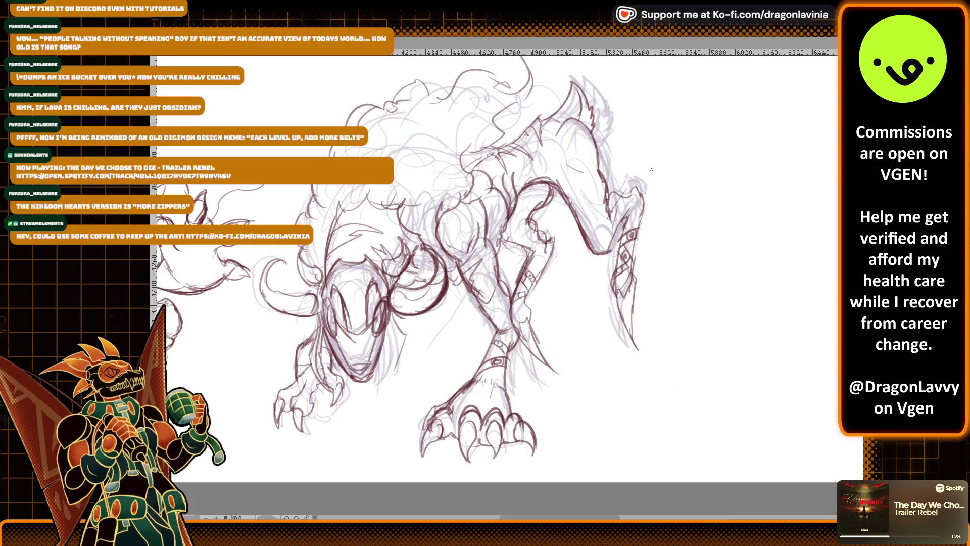
{"action": "mouse_move", "coordinate": [768, 130]}
{"action": "left_mouse_down"}
{"action": "mouse_move", "coordinate": [624, 188]}
{"action": "mouse_move", "coordinate": [514, 181]}
{"action": "left_mouse_up"}
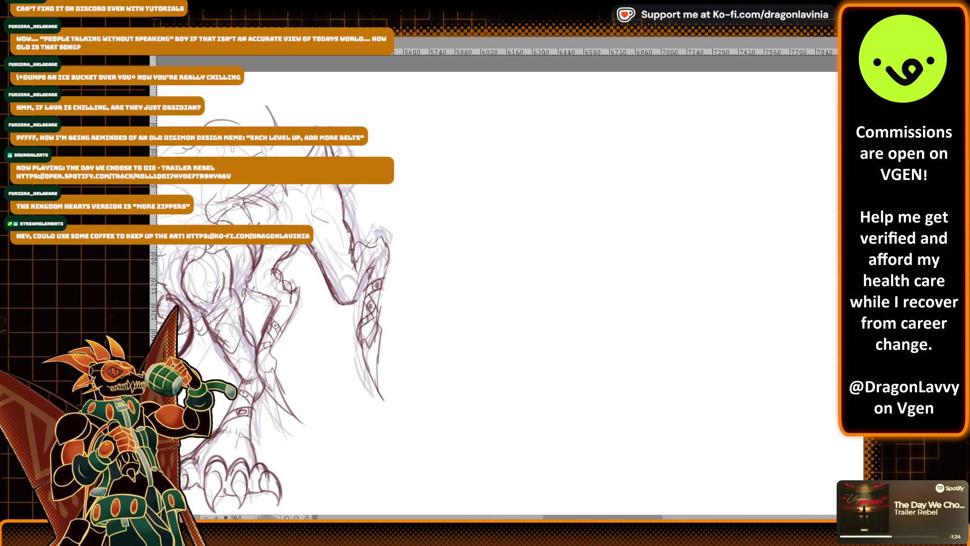
Pan along the lineup to center the next creature's sketch, zoom in, and draw its first curved stroke
{"action": "scroll", "coordinate": [726, 213], "scroll_direction": "down", "scroll_amount": 5}
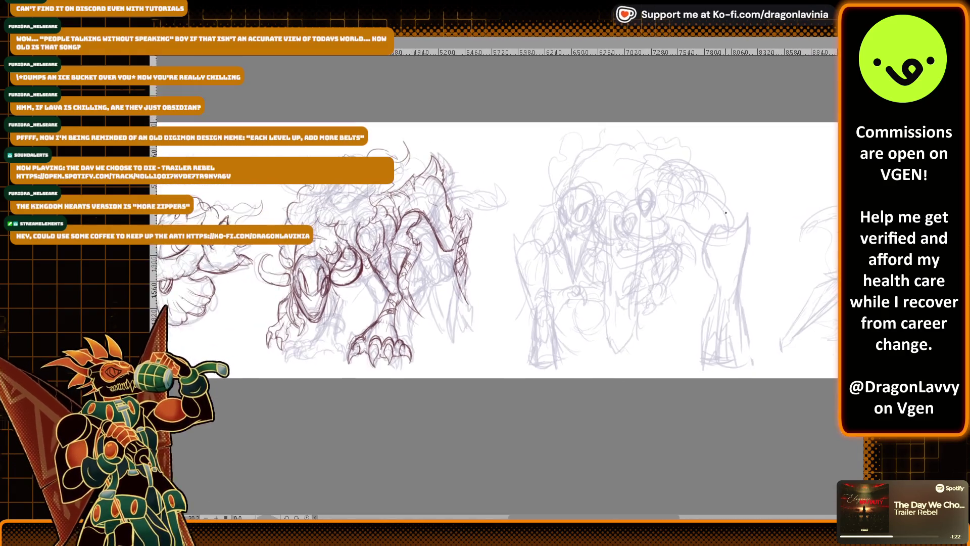
{"action": "scroll", "coordinate": [726, 213], "scroll_direction": "left", "scroll_amount": 2}
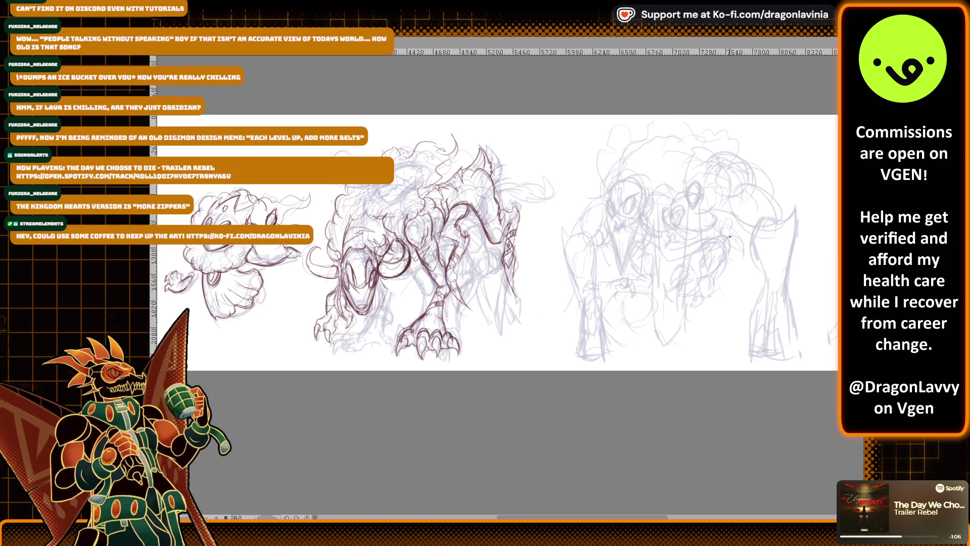
{"action": "scroll", "coordinate": [729, 236], "scroll_direction": "left", "scroll_amount": 5}
{"action": "scroll", "coordinate": [714, 272], "scroll_direction": "down", "scroll_amount": 3}
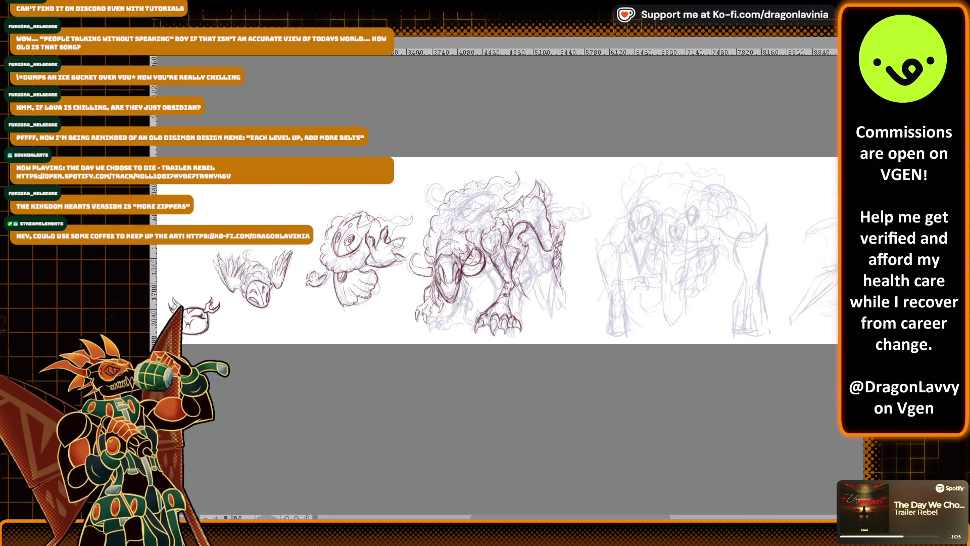
{"action": "scroll", "coordinate": [718, 236], "scroll_direction": "right", "scroll_amount": 2}
{"action": "scroll", "coordinate": [727, 222], "scroll_direction": "down", "scroll_amount": 1}
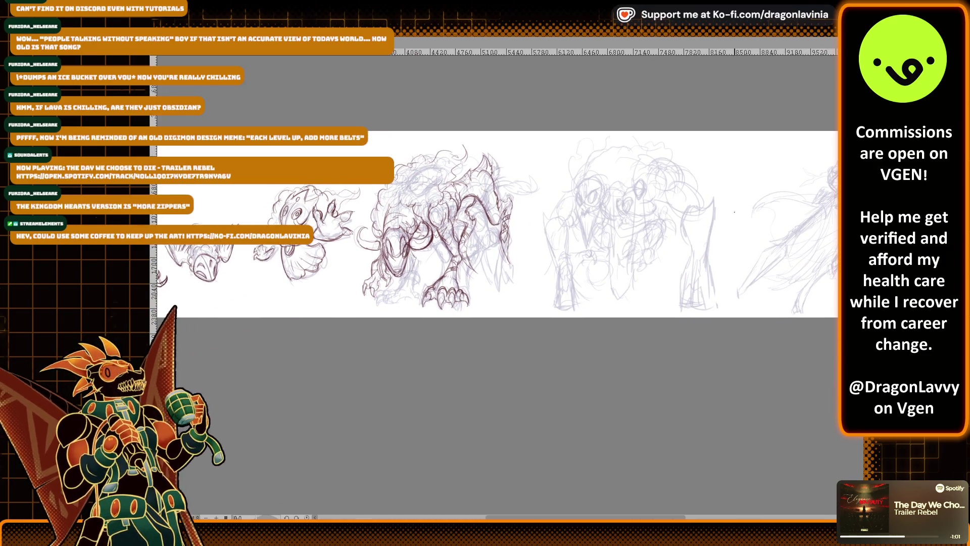
{"action": "scroll", "coordinate": [734, 212], "scroll_direction": "up", "scroll_amount": 3}
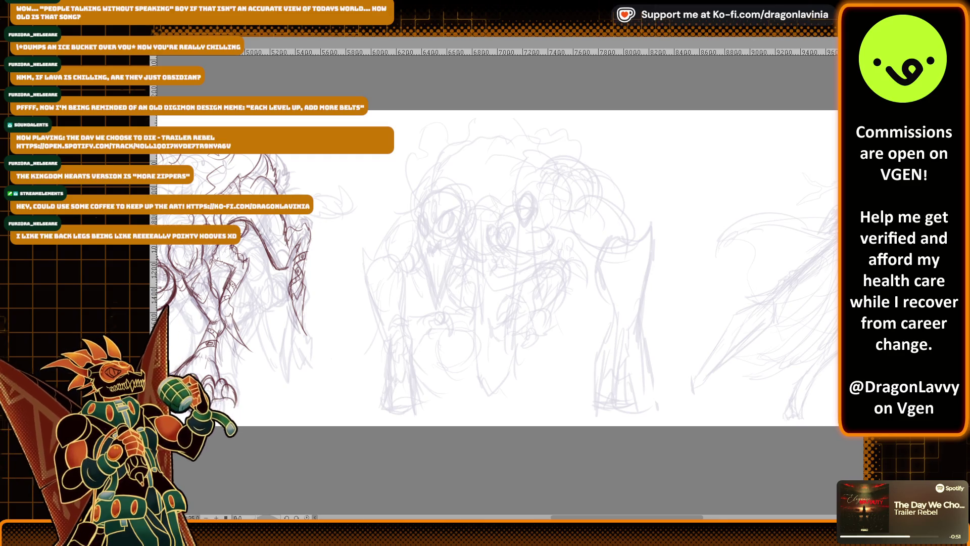
{"action": "left_click_drag", "start_coordinate": [198, 178], "coordinate": [336, 194]}
{"action": "left_click_drag", "start_coordinate": [588, 194], "coordinate": [540, 203]}
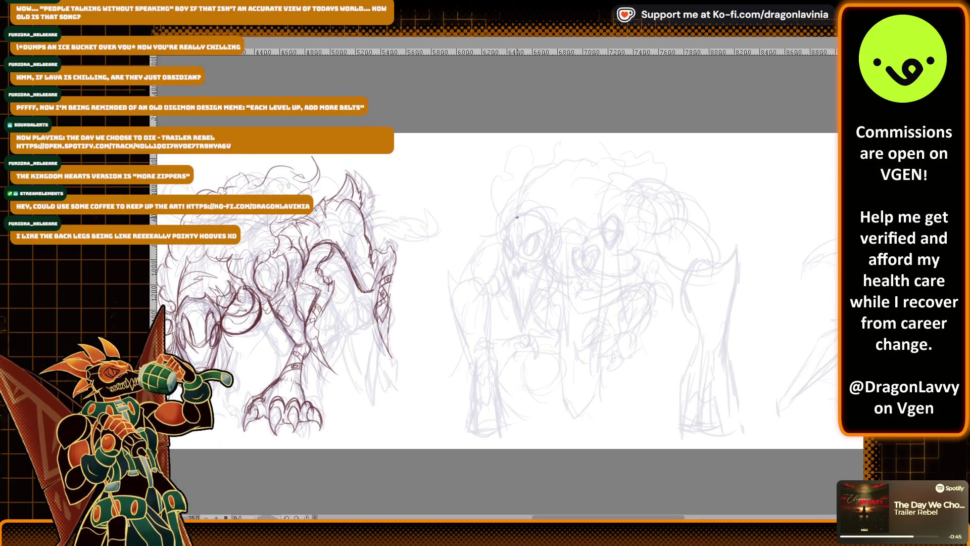
{"action": "scroll", "coordinate": [533, 214], "scroll_direction": "up", "scroll_amount": 3}
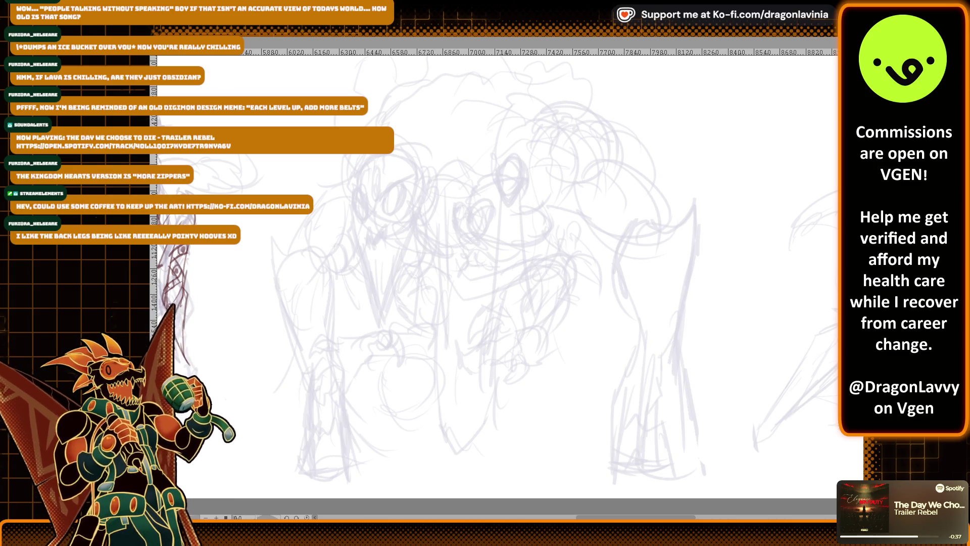
{"action": "left_click_drag", "start_coordinate": [170, 265], "coordinate": [187, 218]}
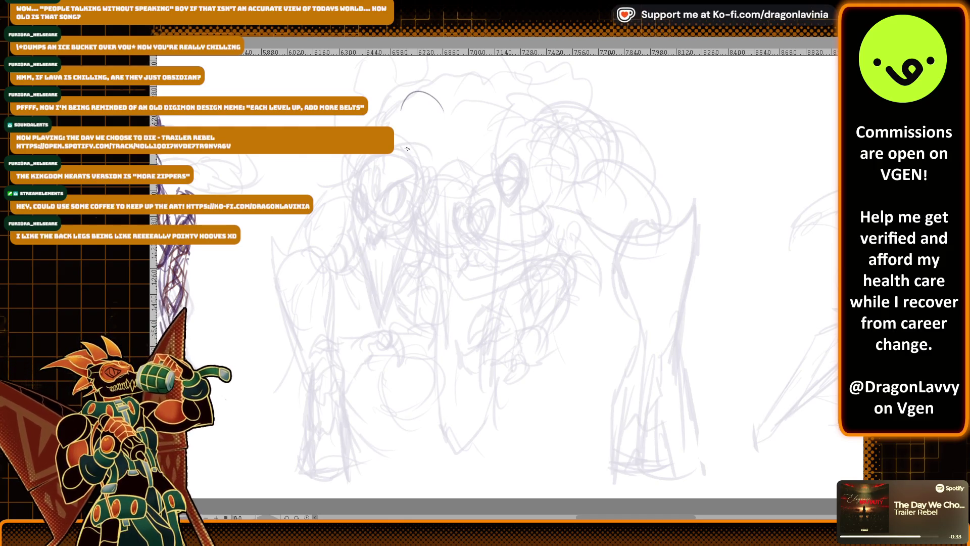
Zoom out and sketch a first round head and V-shaped jaw, then undo them
{"action": "scroll", "coordinate": [407, 101], "scroll_direction": "down", "scroll_amount": 2}
{"action": "mouse_move", "coordinate": [413, 113]}
{"action": "left_mouse_down"}
{"action": "mouse_move", "coordinate": [401, 130]}
{"action": "mouse_move", "coordinate": [412, 154]}
{"action": "mouse_move", "coordinate": [434, 121]}
{"action": "mouse_move", "coordinate": [433, 147]}
{"action": "mouse_move", "coordinate": [437, 126]}
{"action": "mouse_move", "coordinate": [417, 154]}
{"action": "mouse_move", "coordinate": [404, 143]}
{"action": "left_mouse_up"}
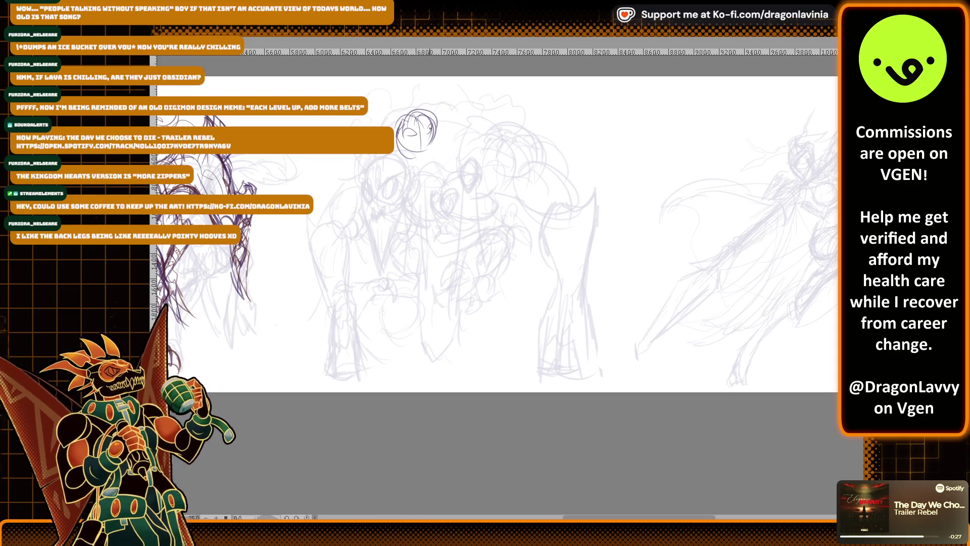
{"action": "mouse_move", "coordinate": [401, 140]}
{"action": "left_mouse_down"}
{"action": "mouse_move", "coordinate": [419, 164]}
{"action": "mouse_move", "coordinate": [434, 144]}
{"action": "mouse_move", "coordinate": [402, 169]}
{"action": "mouse_move", "coordinate": [394, 162]}
{"action": "left_mouse_up"}
{"action": "key", "text": "ctrl+z"}
{"action": "key", "text": "ctrl+z"}
{"action": "key", "text": "ctrl+z"}
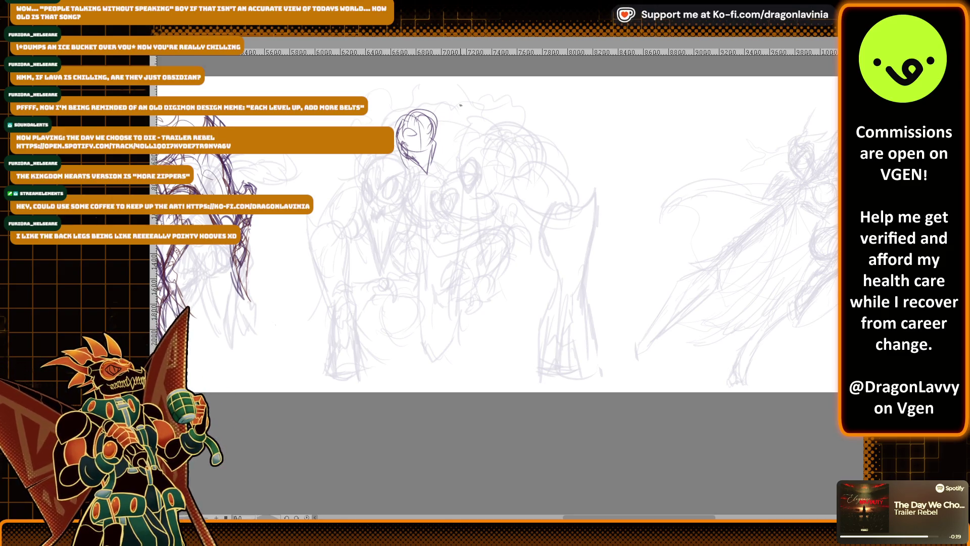
{"action": "key", "text": "ctrl+z"}
{"action": "key", "text": "ctrl+z"}
{"action": "key", "text": "ctrl+z"}
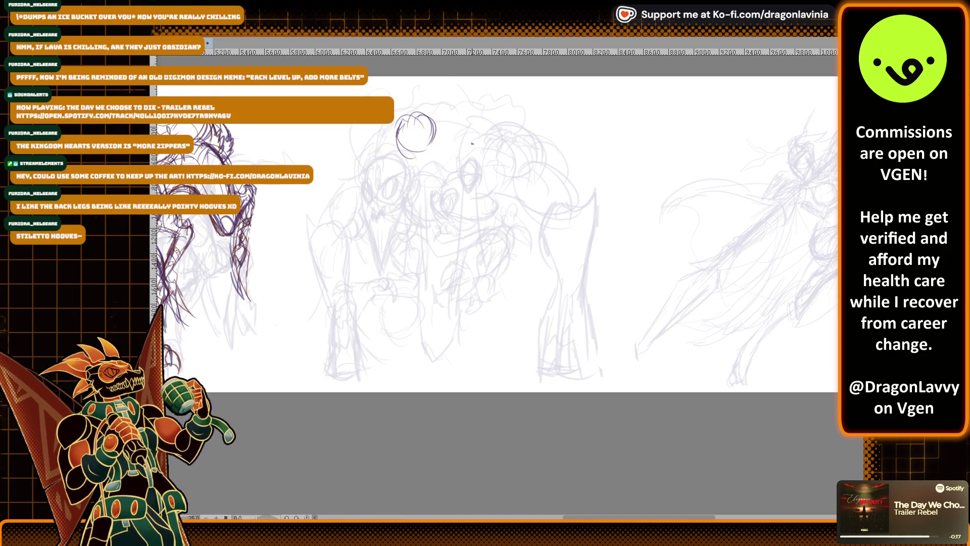
{"action": "key", "text": "ctrl+z"}
{"action": "key", "text": "ctrl+z"}
{"action": "key", "text": "ctrl+z"}
Redraw the beast's head outline, side curves and lower jaw with small jaw strokes
{"action": "left_click_drag", "start_coordinate": [446, 159], "coordinate": [486, 128]}
{"action": "mouse_move", "coordinate": [448, 161]}
{"action": "left_mouse_down"}
{"action": "mouse_move", "coordinate": [500, 181]}
{"action": "mouse_move", "coordinate": [533, 151]}
{"action": "mouse_move", "coordinate": [523, 195]}
{"action": "left_mouse_up"}
{"action": "left_click_drag", "start_coordinate": [500, 156], "coordinate": [515, 144]}
{"action": "mouse_move", "coordinate": [515, 137]}
{"action": "left_mouse_down"}
{"action": "mouse_move", "coordinate": [531, 151]}
{"action": "mouse_move", "coordinate": [520, 189]}
{"action": "mouse_move", "coordinate": [493, 177]}
{"action": "mouse_move", "coordinate": [495, 188]}
{"action": "left_mouse_up"}
{"action": "mouse_move", "coordinate": [453, 121]}
{"action": "left_mouse_down"}
{"action": "mouse_move", "coordinate": [400, 150]}
{"action": "mouse_move", "coordinate": [402, 168]}
{"action": "left_mouse_up"}
{"action": "left_click_drag", "start_coordinate": [404, 131], "coordinate": [370, 167]}
{"action": "left_click_drag", "start_coordinate": [370, 176], "coordinate": [379, 204]}
{"action": "mouse_move", "coordinate": [503, 175]}
{"action": "left_mouse_down"}
{"action": "mouse_move", "coordinate": [463, 228]}
{"action": "mouse_move", "coordinate": [389, 217]}
{"action": "left_mouse_up"}
{"action": "left_click_drag", "start_coordinate": [418, 171], "coordinate": [445, 196]}
{"action": "left_click_drag", "start_coordinate": [485, 183], "coordinate": [458, 204]}
{"action": "mouse_move", "coordinate": [389, 141]}
{"action": "left_mouse_down"}
{"action": "mouse_move", "coordinate": [359, 159]}
{"action": "mouse_move", "coordinate": [371, 207]}
{"action": "mouse_move", "coordinate": [326, 196]}
{"action": "mouse_move", "coordinate": [295, 231]}
{"action": "mouse_move", "coordinate": [371, 205]}
{"action": "mouse_move", "coordinate": [349, 292]}
{"action": "left_mouse_up"}
Ink the beast's left side, the front leg and its hoof
{"action": "mouse_move", "coordinate": [295, 220]}
{"action": "left_mouse_down"}
{"action": "mouse_move", "coordinate": [293, 273]}
{"action": "mouse_move", "coordinate": [319, 299]}
{"action": "left_mouse_up"}
{"action": "mouse_move", "coordinate": [341, 289]}
{"action": "left_mouse_down"}
{"action": "mouse_move", "coordinate": [353, 297]}
{"action": "mouse_move", "coordinate": [365, 367]}
{"action": "left_mouse_up"}
{"action": "left_click_drag", "start_coordinate": [324, 313], "coordinate": [354, 377]}
{"action": "left_click_drag", "start_coordinate": [574, 235], "coordinate": [562, 251]}
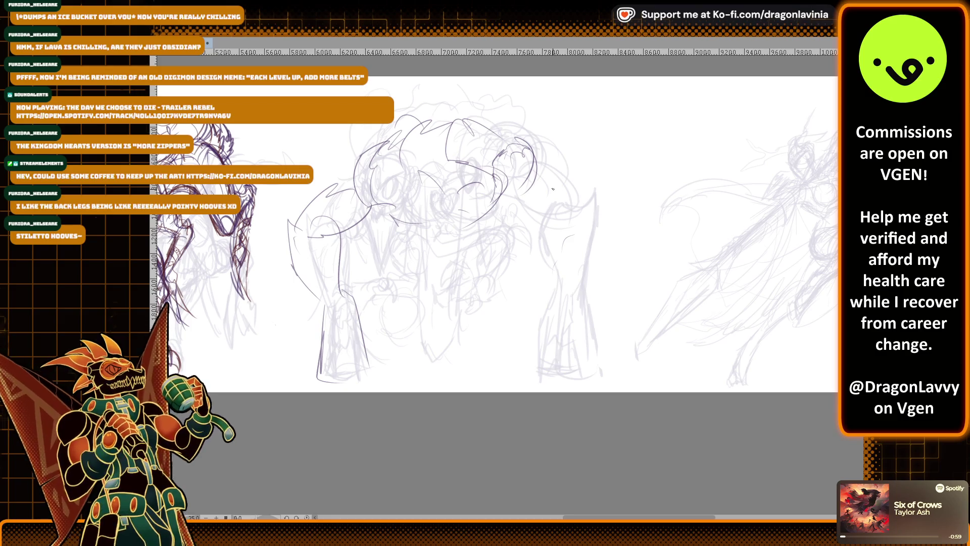
{"action": "left_click_drag", "start_coordinate": [330, 306], "coordinate": [319, 382]}
{"action": "mouse_move", "coordinate": [334, 344]}
{"action": "left_mouse_down"}
{"action": "mouse_move", "coordinate": [332, 384]}
{"action": "mouse_move", "coordinate": [356, 336]}
{"action": "mouse_move", "coordinate": [338, 354]}
{"action": "left_mouse_up"}
{"action": "mouse_move", "coordinate": [334, 356]}
{"action": "left_mouse_down"}
{"action": "mouse_move", "coordinate": [369, 339]}
{"action": "mouse_move", "coordinate": [357, 351]}
{"action": "mouse_move", "coordinate": [373, 319]}
{"action": "mouse_move", "coordinate": [364, 327]}
{"action": "left_mouse_up"}
{"action": "left_click_drag", "start_coordinate": [339, 296], "coordinate": [356, 321]}
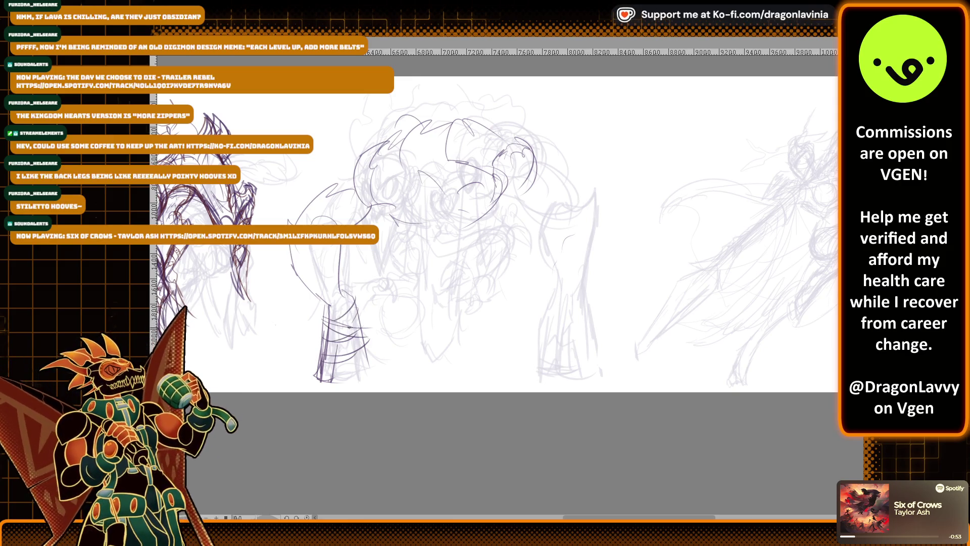
{"action": "mouse_move", "coordinate": [353, 364]}
{"action": "left_mouse_down"}
{"action": "mouse_move", "coordinate": [329, 385]}
{"action": "mouse_move", "coordinate": [355, 383]}
{"action": "left_mouse_up"}
{"action": "left_click_drag", "start_coordinate": [354, 384], "coordinate": [374, 382]}
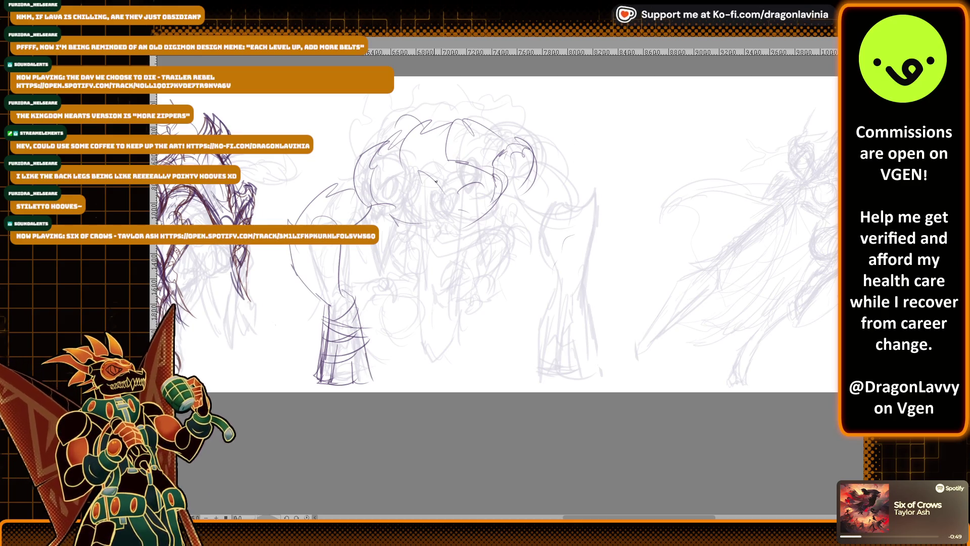
Ink a line across the muzzle and start the jaw lines
{"action": "left_click_drag", "start_coordinate": [379, 215], "coordinate": [443, 217]}
{"action": "left_click_drag", "start_coordinate": [444, 183], "coordinate": [433, 212]}
{"action": "left_click_drag", "start_coordinate": [395, 181], "coordinate": [380, 231]}
Ink the muzzle, chin and neck, adding small muzzle marks and a belly curve
{"action": "mouse_move", "coordinate": [429, 200]}
{"action": "left_mouse_down"}
{"action": "mouse_move", "coordinate": [418, 233]}
{"action": "mouse_move", "coordinate": [470, 252]}
{"action": "left_mouse_up"}
{"action": "mouse_move", "coordinate": [386, 236]}
{"action": "left_mouse_down"}
{"action": "mouse_move", "coordinate": [380, 258]}
{"action": "mouse_move", "coordinate": [396, 270]}
{"action": "left_mouse_up"}
{"action": "mouse_move", "coordinate": [391, 201]}
{"action": "left_mouse_down"}
{"action": "mouse_move", "coordinate": [383, 213]}
{"action": "mouse_move", "coordinate": [485, 215]}
{"action": "left_mouse_up"}
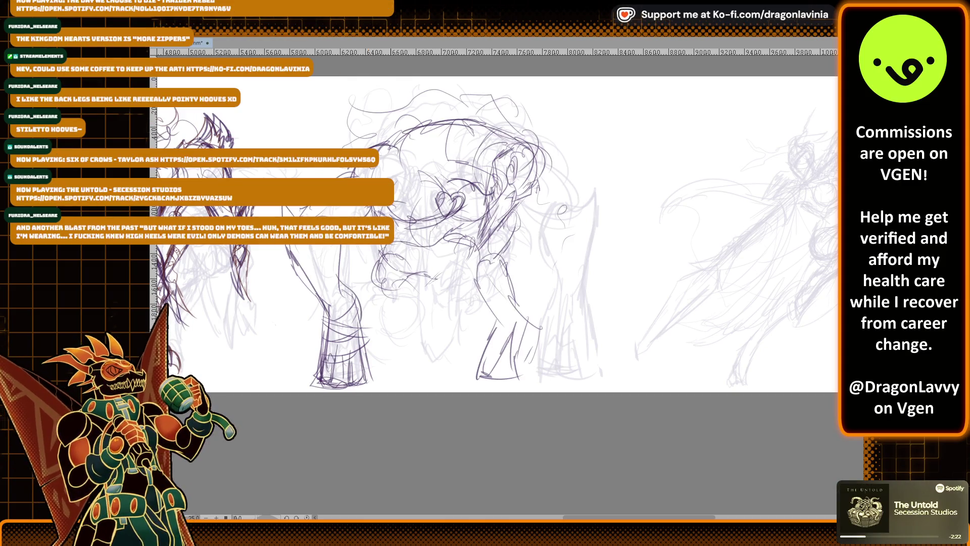
{"action": "left_click_drag", "start_coordinate": [401, 235], "coordinate": [439, 226]}
{"action": "left_click_drag", "start_coordinate": [464, 270], "coordinate": [479, 255]}
{"action": "left_click_drag", "start_coordinate": [402, 306], "coordinate": [458, 305]}
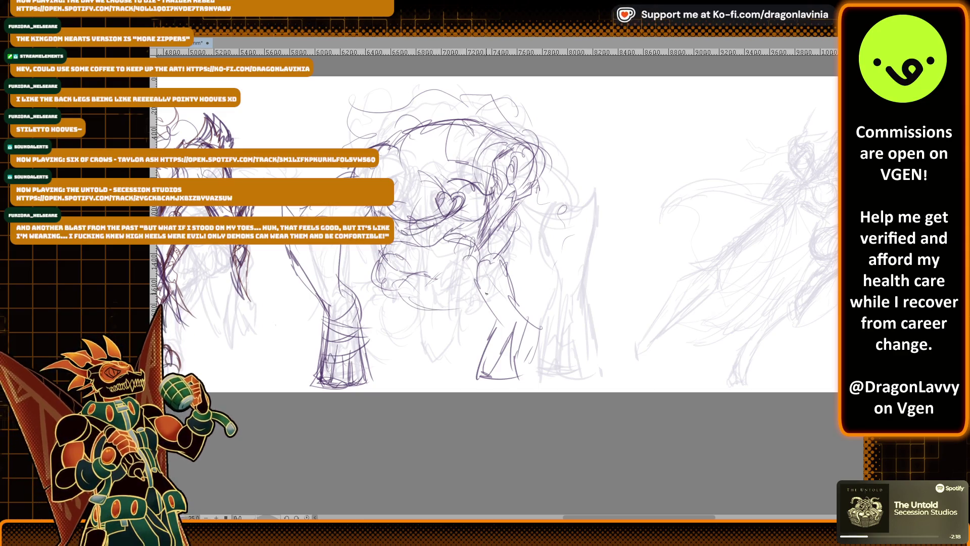
Ink the chest, shoulder and both front legs with dark strokes
{"action": "mouse_move", "coordinate": [499, 239]}
{"action": "left_mouse_down"}
{"action": "mouse_move", "coordinate": [507, 259]}
{"action": "mouse_move", "coordinate": [525, 262]}
{"action": "mouse_move", "coordinate": [543, 308]}
{"action": "left_mouse_up"}
{"action": "mouse_move", "coordinate": [507, 267]}
{"action": "left_mouse_down"}
{"action": "mouse_move", "coordinate": [541, 319]}
{"action": "mouse_move", "coordinate": [539, 360]}
{"action": "mouse_move", "coordinate": [556, 367]}
{"action": "left_mouse_up"}
{"action": "left_click_drag", "start_coordinate": [550, 322], "coordinate": [564, 372]}
{"action": "mouse_move", "coordinate": [383, 257]}
{"action": "left_mouse_down"}
{"action": "mouse_move", "coordinate": [382, 276]}
{"action": "mouse_move", "coordinate": [358, 302]}
{"action": "left_mouse_up"}
{"action": "left_click_drag", "start_coordinate": [360, 303], "coordinate": [382, 312]}
{"action": "left_click_drag", "start_coordinate": [399, 281], "coordinate": [376, 317]}
{"action": "left_click_drag", "start_coordinate": [367, 247], "coordinate": [353, 279]}
{"action": "left_click_drag", "start_coordinate": [359, 281], "coordinate": [352, 314]}
{"action": "left_click_drag", "start_coordinate": [383, 263], "coordinate": [368, 284]}
{"action": "mouse_move", "coordinate": [388, 283]}
{"action": "left_mouse_down"}
{"action": "mouse_move", "coordinate": [375, 317]}
{"action": "mouse_move", "coordinate": [357, 321]}
{"action": "left_mouse_up"}
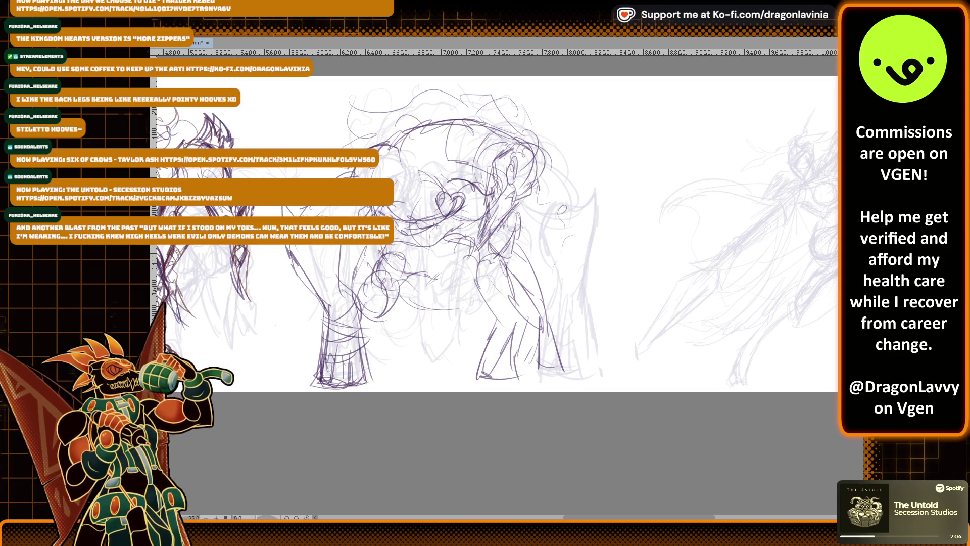
Darken the chest lines and add short strokes along the front leg
{"action": "left_click_drag", "start_coordinate": [359, 245], "coordinate": [365, 259]}
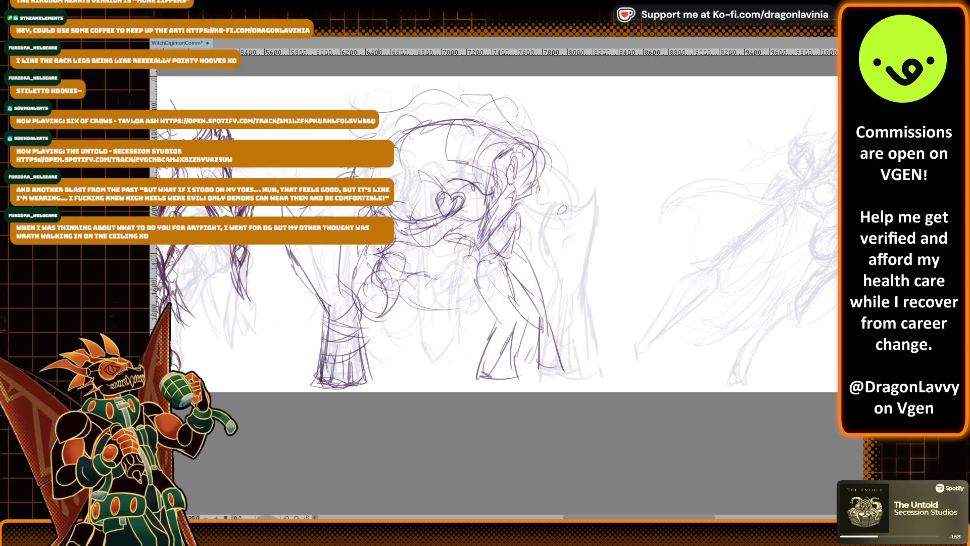
{"action": "mouse_move", "coordinate": [390, 231]}
{"action": "left_mouse_down"}
{"action": "mouse_move", "coordinate": [385, 263]}
{"action": "mouse_move", "coordinate": [370, 259]}
{"action": "mouse_move", "coordinate": [396, 243]}
{"action": "mouse_move", "coordinate": [352, 261]}
{"action": "left_mouse_up"}
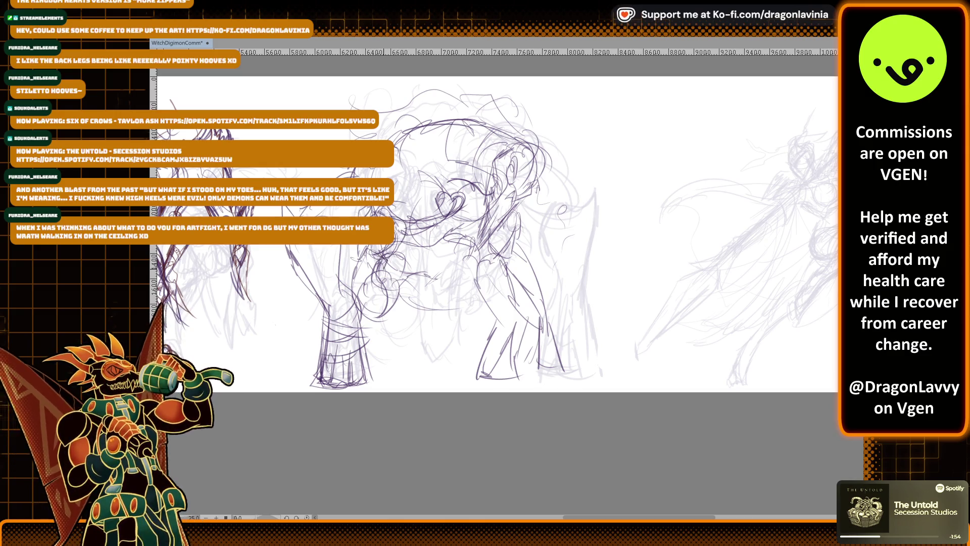
{"action": "left_click_drag", "start_coordinate": [369, 263], "coordinate": [359, 310]}
{"action": "mouse_move", "coordinate": [389, 277]}
{"action": "left_mouse_down"}
{"action": "mouse_move", "coordinate": [380, 315]}
{"action": "mouse_move", "coordinate": [354, 310]}
{"action": "left_mouse_up"}
{"action": "left_click_drag", "start_coordinate": [353, 279], "coordinate": [350, 305]}
{"action": "mouse_move", "coordinate": [359, 299]}
{"action": "left_mouse_down"}
{"action": "mouse_move", "coordinate": [351, 322]}
{"action": "mouse_move", "coordinate": [359, 333]}
{"action": "left_mouse_up"}
{"action": "left_click_drag", "start_coordinate": [385, 304], "coordinate": [373, 325]}
Add short strokes across the mid-body and ink the rear claw
{"action": "left_click_drag", "start_coordinate": [475, 256], "coordinate": [470, 275]}
{"action": "left_click_drag", "start_coordinate": [491, 253], "coordinate": [474, 266]}
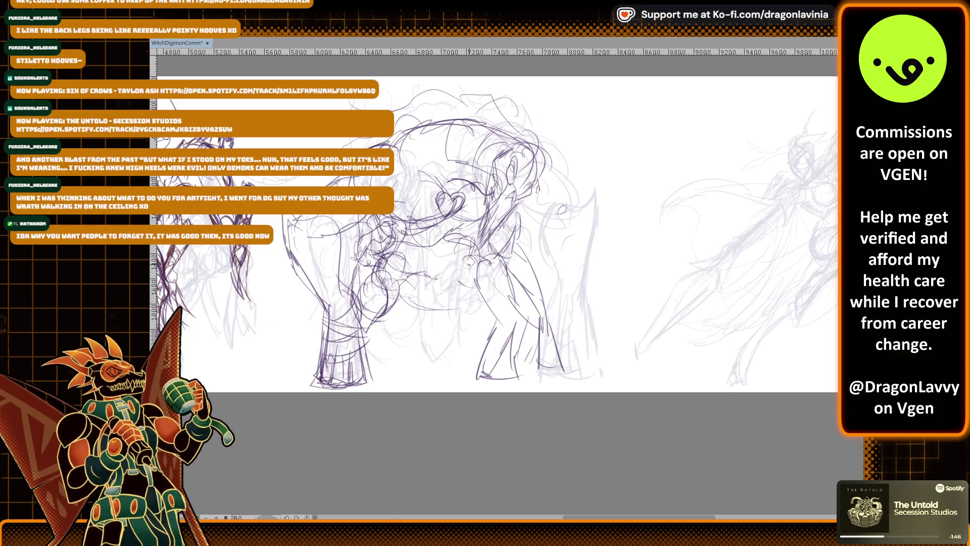
{"action": "left_click_drag", "start_coordinate": [469, 257], "coordinate": [457, 272]}
{"action": "left_click_drag", "start_coordinate": [461, 242], "coordinate": [444, 273]}
{"action": "mouse_move", "coordinate": [473, 239]}
{"action": "left_mouse_down"}
{"action": "mouse_move", "coordinate": [462, 263]}
{"action": "mouse_move", "coordinate": [455, 255]}
{"action": "left_mouse_up"}
{"action": "left_click_drag", "start_coordinate": [469, 271], "coordinate": [459, 275]}
{"action": "mouse_move", "coordinate": [500, 260]}
{"action": "left_mouse_down"}
{"action": "mouse_move", "coordinate": [469, 267]}
{"action": "mouse_move", "coordinate": [471, 290]}
{"action": "mouse_move", "coordinate": [550, 295]}
{"action": "mouse_move", "coordinate": [580, 313]}
{"action": "mouse_move", "coordinate": [552, 329]}
{"action": "mouse_move", "coordinate": [563, 313]}
{"action": "mouse_move", "coordinate": [593, 316]}
{"action": "left_mouse_up"}
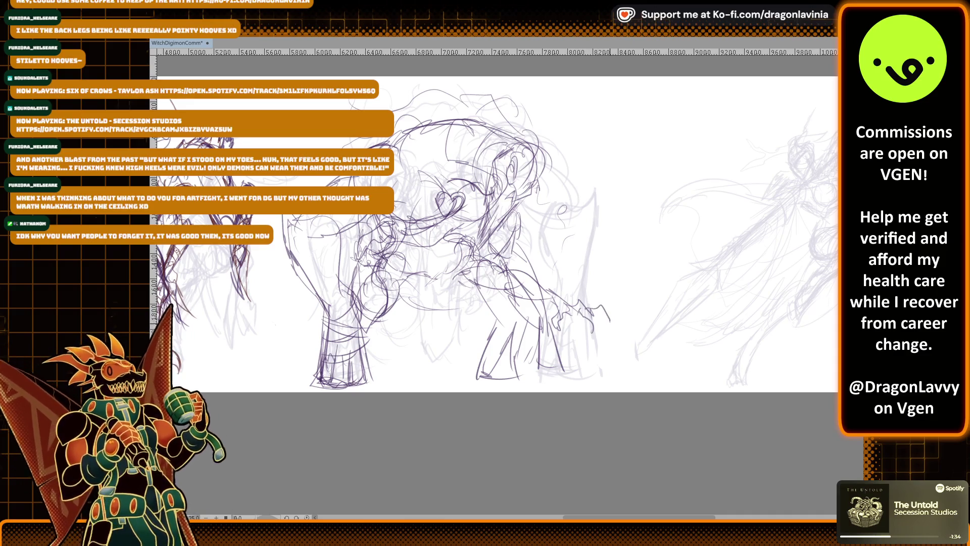
{"action": "left_click_drag", "start_coordinate": [590, 315], "coordinate": [600, 321]}
{"action": "mouse_move", "coordinate": [598, 319]}
{"action": "left_mouse_down"}
{"action": "mouse_move", "coordinate": [593, 337]}
{"action": "mouse_move", "coordinate": [578, 339]}
{"action": "left_mouse_up"}
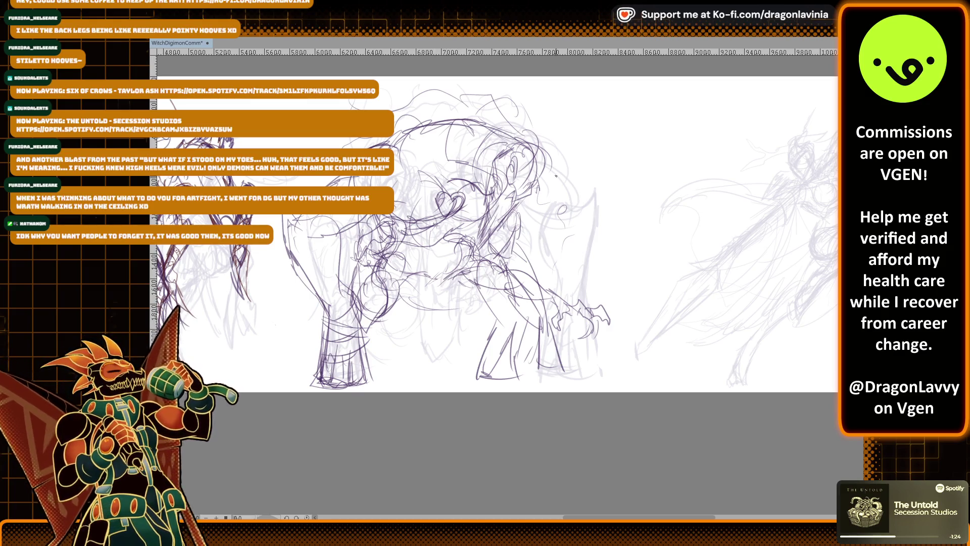
Sketch faint guide lines around the legs and body
{"action": "left_click_drag", "start_coordinate": [419, 257], "coordinate": [409, 331]}
{"action": "left_click_drag", "start_coordinate": [449, 240], "coordinate": [457, 327]}
{"action": "left_click_drag", "start_coordinate": [417, 268], "coordinate": [412, 343]}
{"action": "left_click_drag", "start_coordinate": [401, 246], "coordinate": [433, 244]}
{"action": "mouse_move", "coordinate": [405, 253]}
{"action": "left_mouse_down"}
{"action": "mouse_move", "coordinate": [443, 250]}
{"action": "mouse_move", "coordinate": [402, 242]}
{"action": "mouse_move", "coordinate": [456, 333]}
{"action": "mouse_move", "coordinate": [455, 273]}
{"action": "mouse_move", "coordinate": [445, 299]}
{"action": "left_mouse_up"}
{"action": "mouse_move", "coordinate": [497, 298]}
{"action": "left_mouse_down"}
{"action": "mouse_move", "coordinate": [440, 364]}
{"action": "mouse_move", "coordinate": [471, 365]}
{"action": "left_mouse_up"}
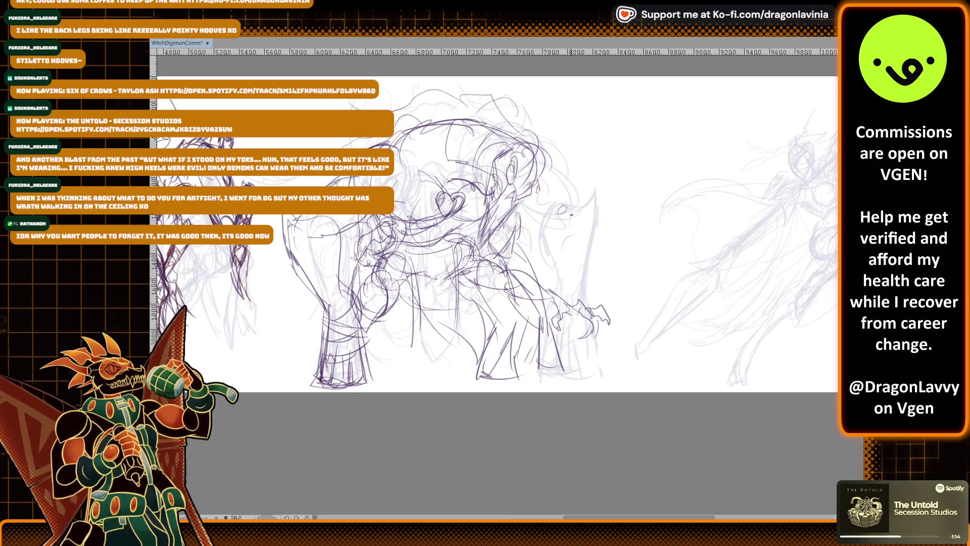
Add dark chest strokes, claw details, and ink the arm, shoulder and hand
{"action": "left_click_drag", "start_coordinate": [356, 280], "coordinate": [371, 270]}
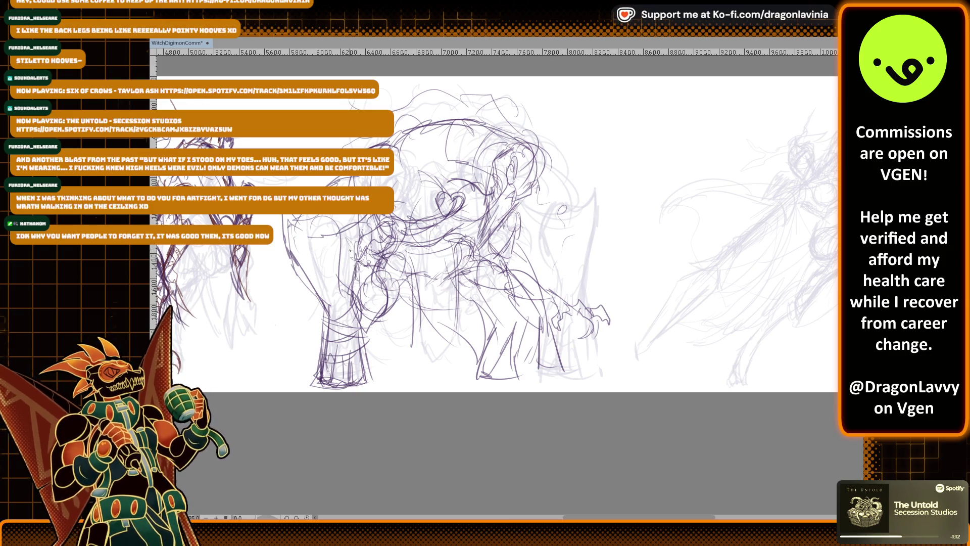
{"action": "mouse_move", "coordinate": [375, 233]}
{"action": "left_mouse_down"}
{"action": "mouse_move", "coordinate": [382, 266]}
{"action": "mouse_move", "coordinate": [399, 243]}
{"action": "left_mouse_up"}
{"action": "mouse_move", "coordinate": [576, 328]}
{"action": "left_mouse_down"}
{"action": "mouse_move", "coordinate": [567, 331]}
{"action": "mouse_move", "coordinate": [575, 322]}
{"action": "left_mouse_up"}
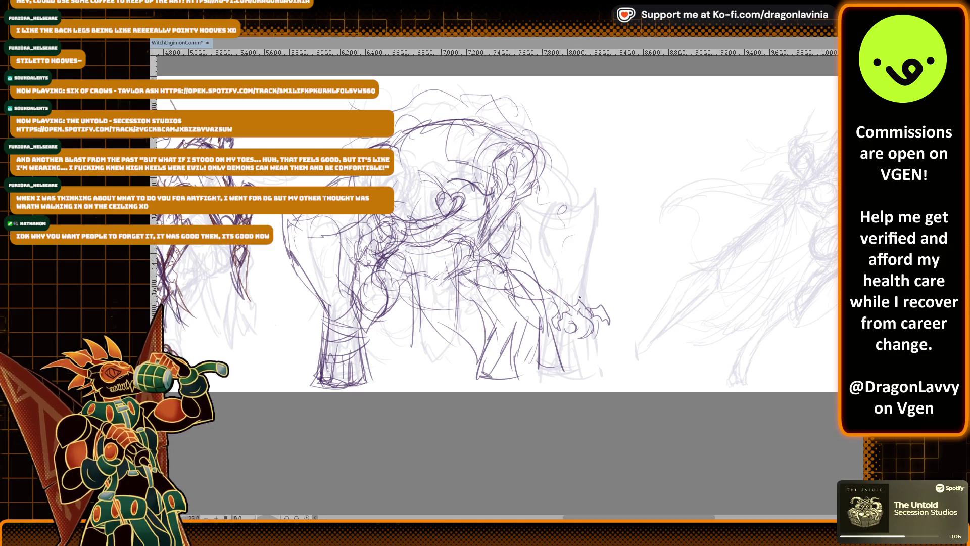
{"action": "mouse_move", "coordinate": [402, 296]}
{"action": "left_mouse_down"}
{"action": "mouse_move", "coordinate": [423, 276]}
{"action": "mouse_move", "coordinate": [413, 275]}
{"action": "mouse_move", "coordinate": [425, 275]}
{"action": "left_mouse_up"}
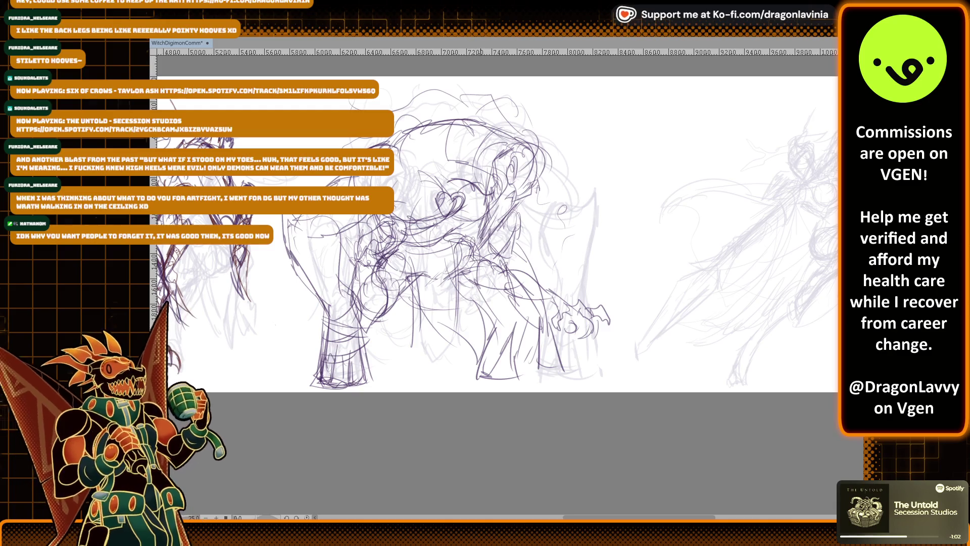
{"action": "mouse_move", "coordinate": [565, 293]}
{"action": "left_mouse_down"}
{"action": "mouse_move", "coordinate": [553, 298]}
{"action": "mouse_move", "coordinate": [566, 319]}
{"action": "mouse_move", "coordinate": [558, 320]}
{"action": "left_mouse_up"}
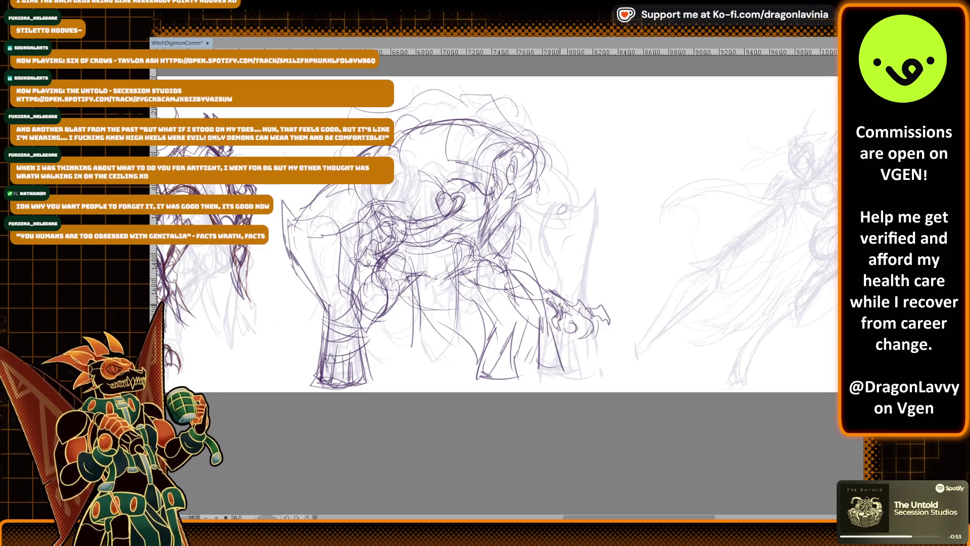
{"action": "left_click_drag", "start_coordinate": [558, 314], "coordinate": [564, 322]}
{"action": "mouse_move", "coordinate": [559, 323]}
{"action": "left_mouse_down"}
{"action": "mouse_move", "coordinate": [554, 337]}
{"action": "mouse_move", "coordinate": [583, 318]}
{"action": "left_mouse_up"}
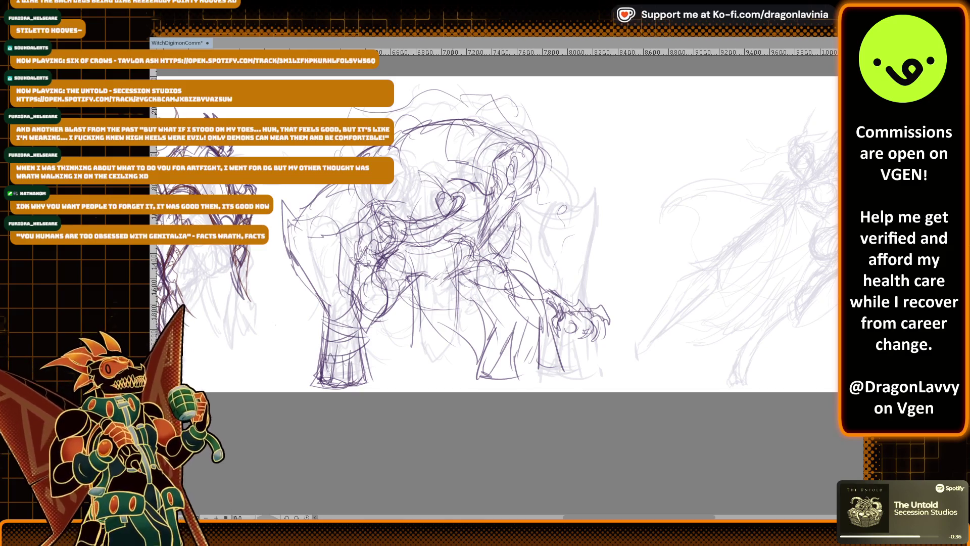
{"action": "mouse_move", "coordinate": [475, 287]}
{"action": "left_mouse_down"}
{"action": "mouse_move", "coordinate": [511, 281]}
{"action": "mouse_move", "coordinate": [515, 296]}
{"action": "mouse_move", "coordinate": [545, 293]}
{"action": "mouse_move", "coordinate": [560, 306]}
{"action": "left_mouse_up"}
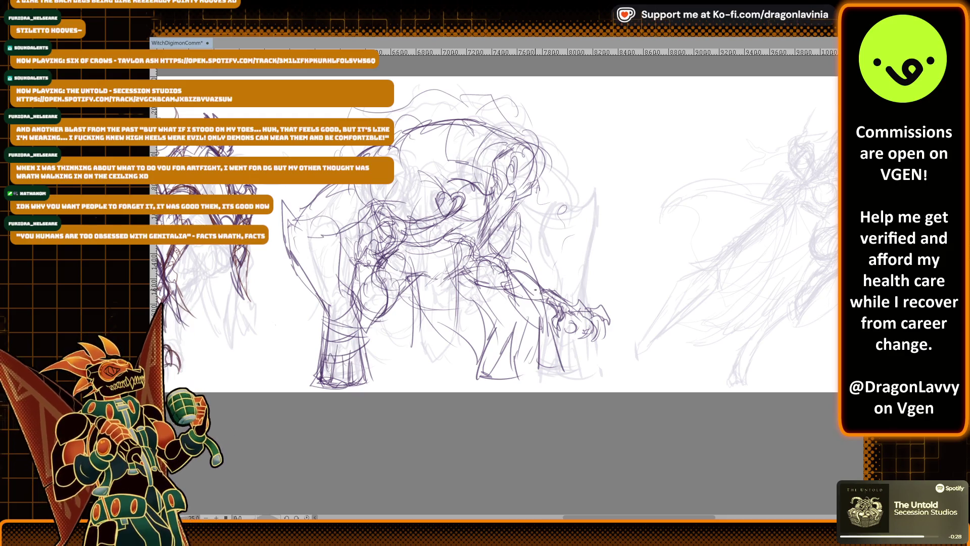
{"action": "left_click_drag", "start_coordinate": [544, 303], "coordinate": [566, 296]}
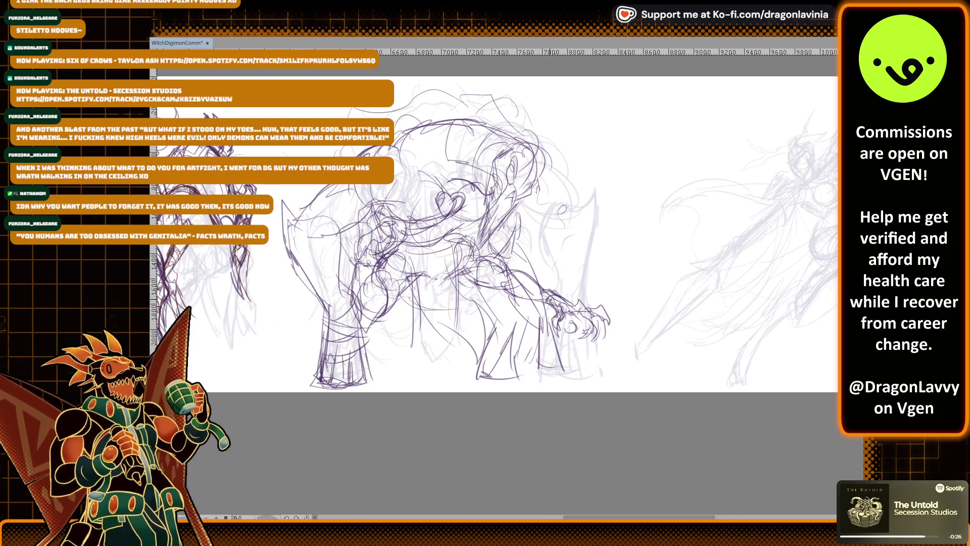
Draw the leg under the belly, undo the strokes, and redraw it with vertical lines
{"action": "mouse_move", "coordinate": [411, 281]}
{"action": "left_mouse_down"}
{"action": "mouse_move", "coordinate": [422, 351]}
{"action": "mouse_move", "coordinate": [435, 367]}
{"action": "left_mouse_up"}
{"action": "mouse_move", "coordinate": [430, 319]}
{"action": "left_mouse_down"}
{"action": "mouse_move", "coordinate": [433, 343]}
{"action": "mouse_move", "coordinate": [449, 338]}
{"action": "mouse_move", "coordinate": [432, 339]}
{"action": "mouse_move", "coordinate": [449, 365]}
{"action": "left_mouse_up"}
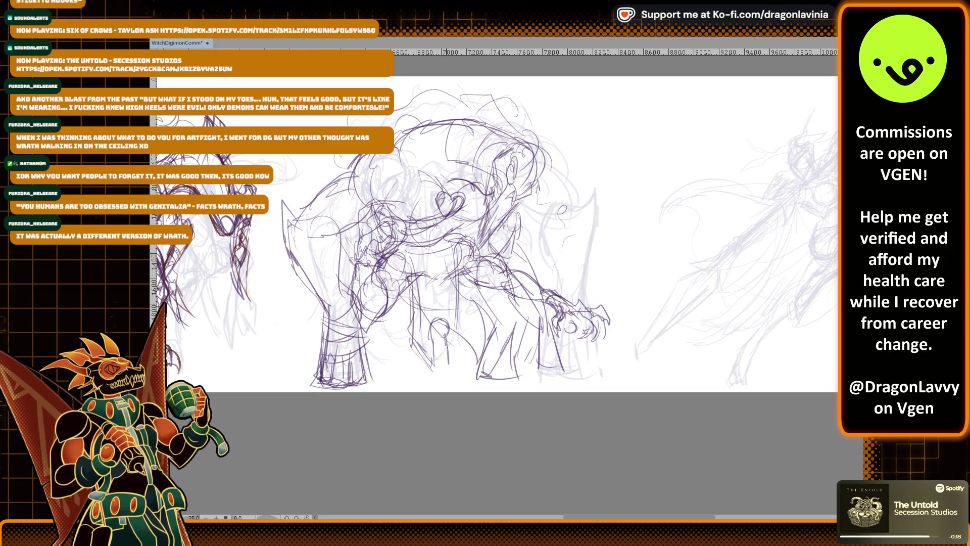
{"action": "key", "text": "ctrl+z"}
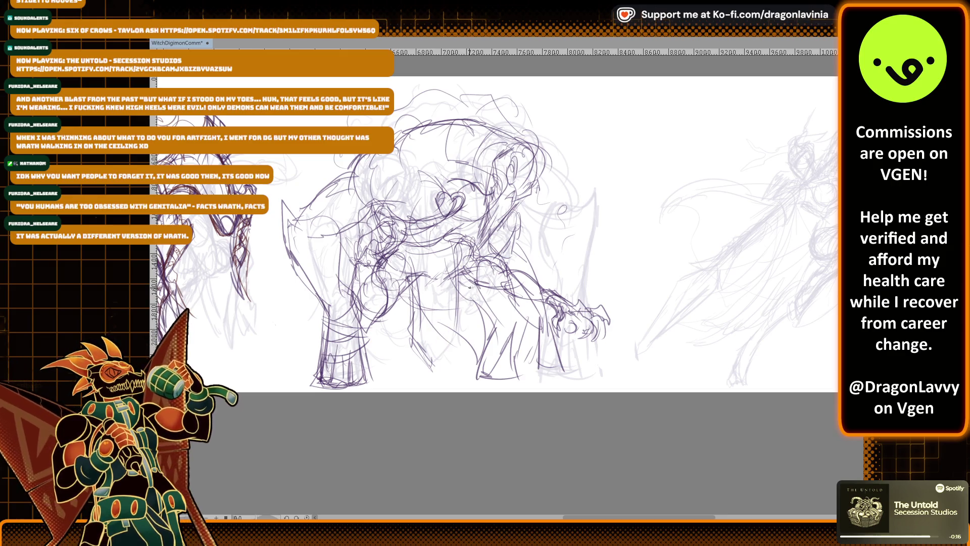
{"action": "left_click_drag", "start_coordinate": [410, 318], "coordinate": [415, 337]}
{"action": "left_click_drag", "start_coordinate": [416, 334], "coordinate": [422, 345]}
{"action": "left_click_drag", "start_coordinate": [412, 312], "coordinate": [418, 342]}
{"action": "mouse_move", "coordinate": [413, 312]}
{"action": "left_mouse_down"}
{"action": "mouse_move", "coordinate": [419, 338]}
{"action": "mouse_move", "coordinate": [460, 324]}
{"action": "left_mouse_up"}
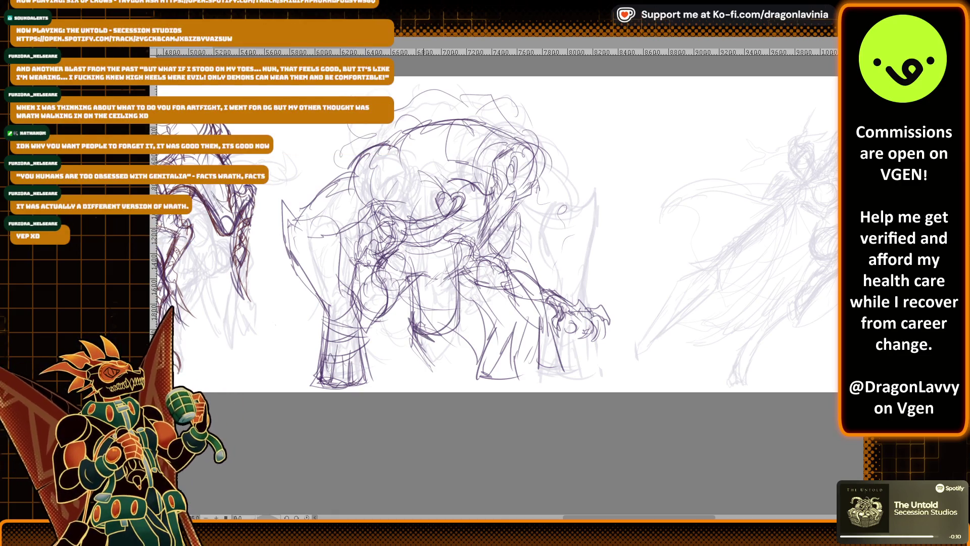
{"action": "left_click_drag", "start_coordinate": [411, 316], "coordinate": [420, 371]}
{"action": "mouse_move", "coordinate": [421, 320]}
{"action": "left_mouse_down"}
{"action": "mouse_move", "coordinate": [423, 339]}
{"action": "mouse_move", "coordinate": [455, 357]}
{"action": "left_mouse_up"}
{"action": "left_click_drag", "start_coordinate": [454, 325], "coordinate": [455, 372]}
{"action": "left_click_drag", "start_coordinate": [457, 300], "coordinate": [462, 372]}
{"action": "left_click_drag", "start_coordinate": [459, 305], "coordinate": [461, 345]}
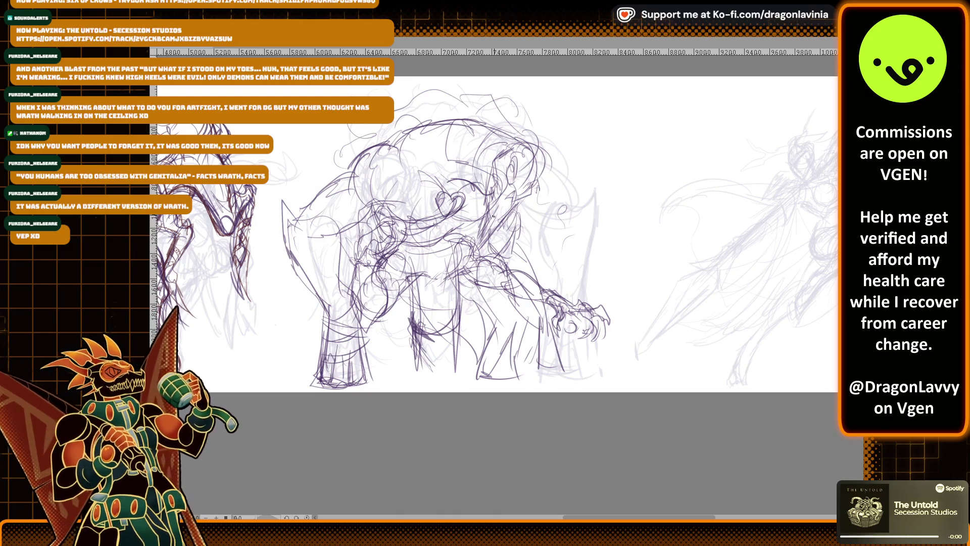
Ink across the belly and draw a loop with strokes around the chest and lower torso
{"action": "left_click_drag", "start_coordinate": [552, 323], "coordinate": [553, 302]}
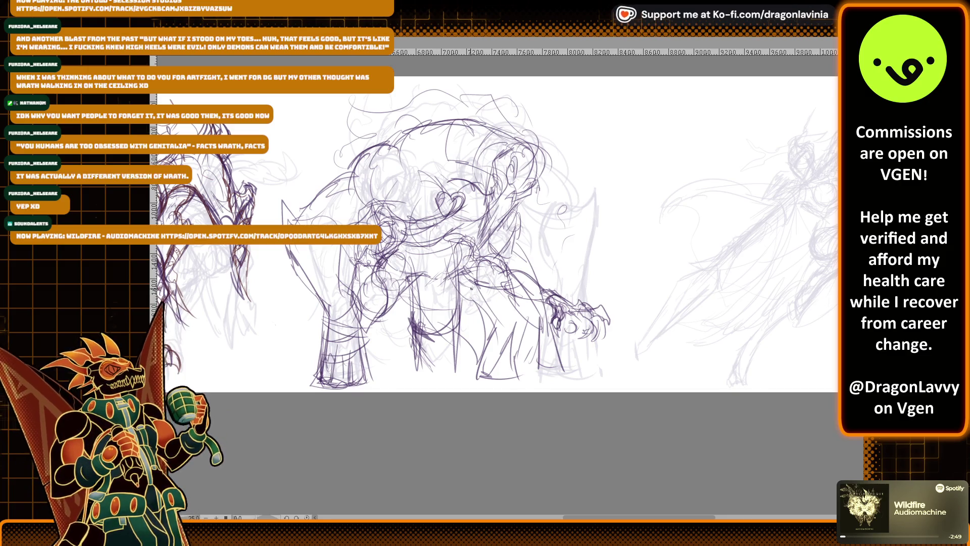
{"action": "left_click_drag", "start_coordinate": [400, 288], "coordinate": [460, 266]}
{"action": "mouse_move", "coordinate": [411, 246]}
{"action": "left_mouse_down"}
{"action": "mouse_move", "coordinate": [393, 267]}
{"action": "mouse_move", "coordinate": [460, 281]}
{"action": "left_mouse_up"}
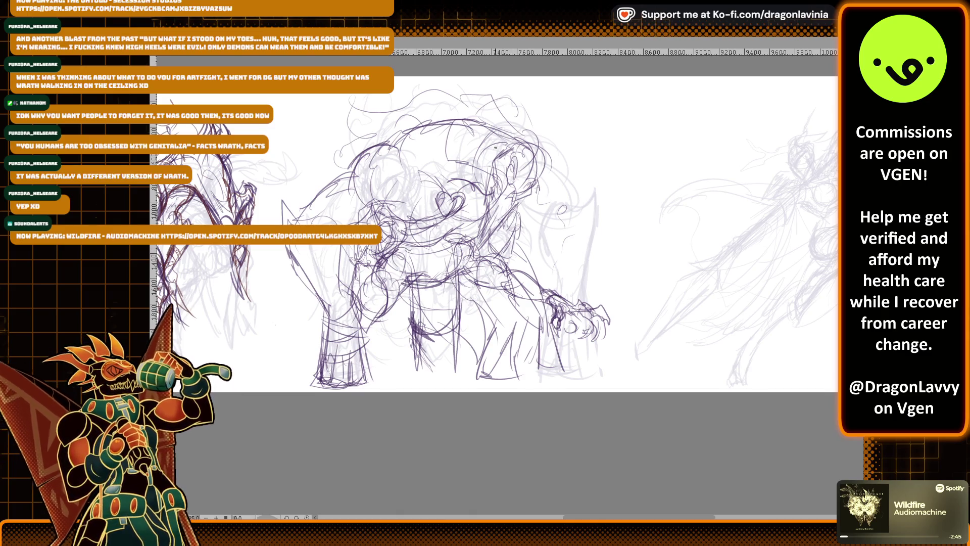
{"action": "mouse_move", "coordinate": [425, 158]}
{"action": "left_mouse_down"}
{"action": "mouse_move", "coordinate": [402, 181]}
{"action": "mouse_move", "coordinate": [427, 181]}
{"action": "mouse_move", "coordinate": [419, 188]}
{"action": "mouse_move", "coordinate": [424, 179]}
{"action": "left_mouse_up"}
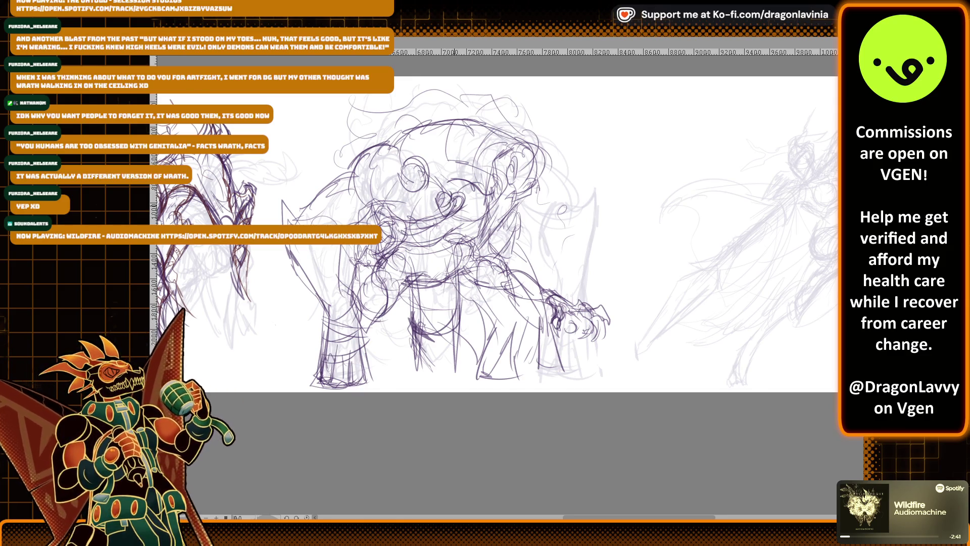
{"action": "mouse_move", "coordinate": [418, 157]}
{"action": "left_mouse_down"}
{"action": "mouse_move", "coordinate": [402, 181]}
{"action": "mouse_move", "coordinate": [420, 187]}
{"action": "mouse_move", "coordinate": [391, 145]}
{"action": "mouse_move", "coordinate": [416, 161]}
{"action": "mouse_move", "coordinate": [408, 169]}
{"action": "mouse_move", "coordinate": [423, 261]}
{"action": "left_mouse_up"}
{"action": "left_click_drag", "start_coordinate": [407, 180], "coordinate": [405, 270]}
{"action": "left_click_drag", "start_coordinate": [438, 206], "coordinate": [424, 247]}
Ink the right side of the torso, chest details and faint lower-leg strokes
{"action": "left_click_drag", "start_coordinate": [501, 198], "coordinate": [478, 232]}
{"action": "left_click_drag", "start_coordinate": [500, 220], "coordinate": [491, 267]}
{"action": "left_click_drag", "start_coordinate": [484, 208], "coordinate": [473, 260]}
{"action": "left_click_drag", "start_coordinate": [471, 188], "coordinate": [466, 203]}
{"action": "mouse_move", "coordinate": [469, 182]}
{"action": "left_mouse_down"}
{"action": "mouse_move", "coordinate": [464, 195]}
{"action": "mouse_move", "coordinate": [486, 206]}
{"action": "left_mouse_up"}
{"action": "left_click_drag", "start_coordinate": [486, 184], "coordinate": [476, 199]}
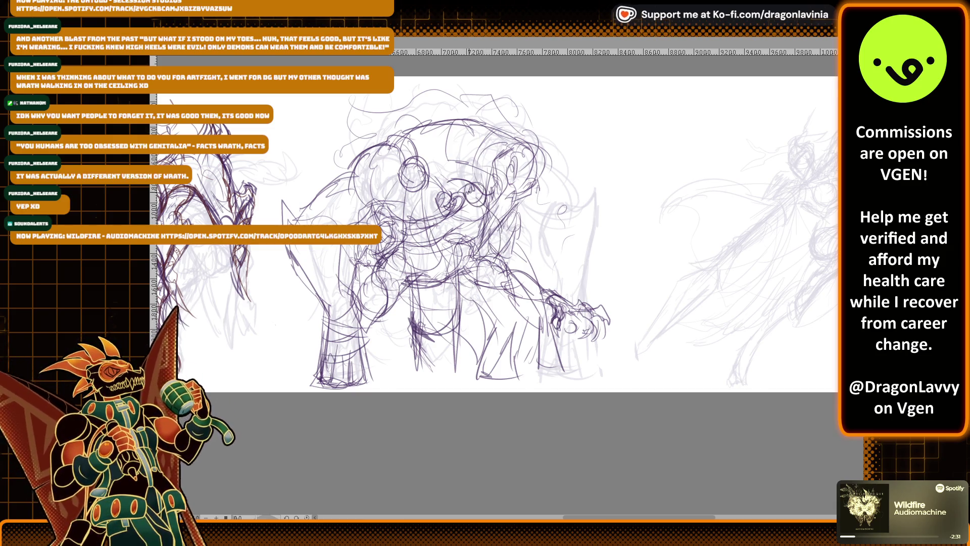
{"action": "left_click_drag", "start_coordinate": [407, 163], "coordinate": [401, 187]}
{"action": "left_click_drag", "start_coordinate": [401, 180], "coordinate": [420, 195]}
{"action": "left_click_drag", "start_coordinate": [472, 222], "coordinate": [458, 265]}
{"action": "mouse_move", "coordinate": [538, 352]}
{"action": "left_mouse_down"}
{"action": "mouse_move", "coordinate": [557, 346]}
{"action": "mouse_move", "coordinate": [552, 338]}
{"action": "mouse_move", "coordinate": [544, 366]}
{"action": "mouse_move", "coordinate": [552, 367]}
{"action": "left_mouse_up"}
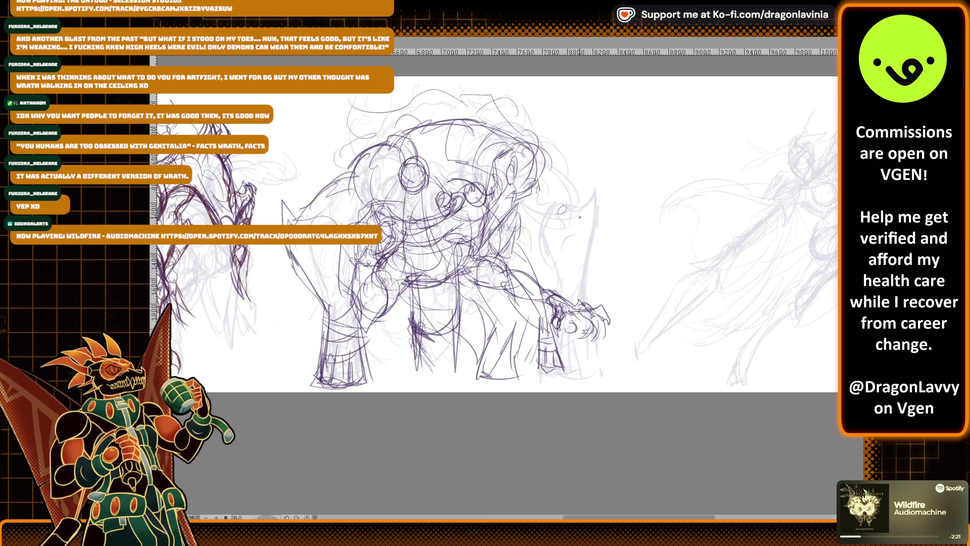
Darken the beast's left shoulder, arm and lower left side
{"action": "mouse_move", "coordinate": [345, 160]}
{"action": "left_mouse_down"}
{"action": "mouse_move", "coordinate": [303, 197]}
{"action": "mouse_move", "coordinate": [271, 201]}
{"action": "mouse_move", "coordinate": [268, 225]}
{"action": "left_mouse_up"}
{"action": "left_click_drag", "start_coordinate": [279, 246], "coordinate": [310, 288]}
{"action": "left_click_drag", "start_coordinate": [324, 245], "coordinate": [331, 275]}
{"action": "mouse_move", "coordinate": [329, 267]}
{"action": "left_mouse_down"}
{"action": "mouse_move", "coordinate": [355, 308]}
{"action": "mouse_move", "coordinate": [307, 317]}
{"action": "left_mouse_up"}
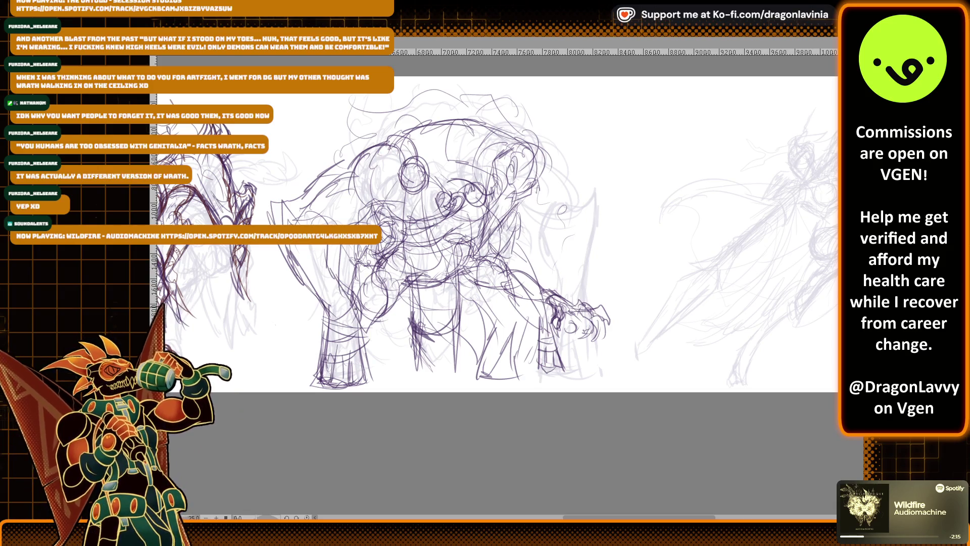
Zoom in and draw darker lines along the beast's neck
{"action": "scroll", "coordinate": [501, 198], "scroll_direction": "up", "scroll_amount": 3}
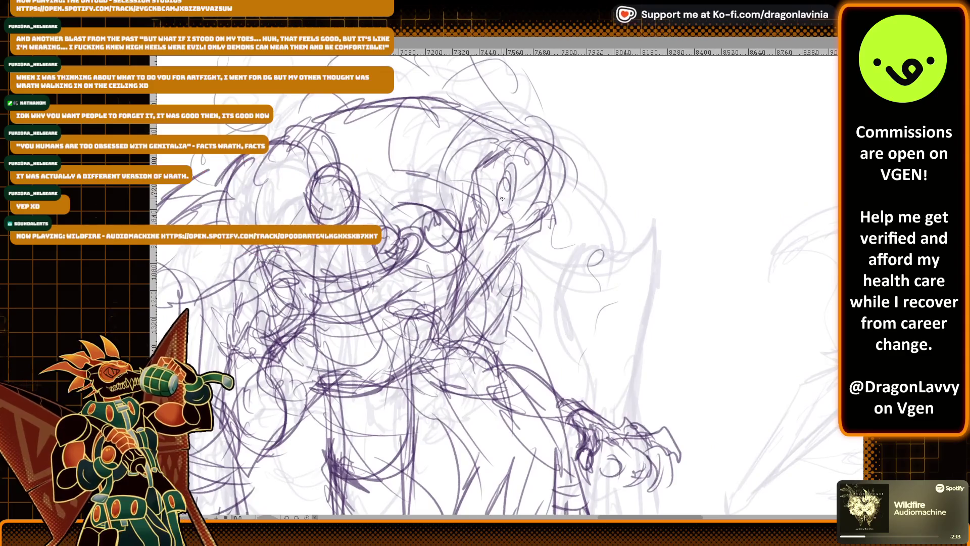
{"action": "scroll", "coordinate": [539, 184], "scroll_direction": "down", "scroll_amount": 3}
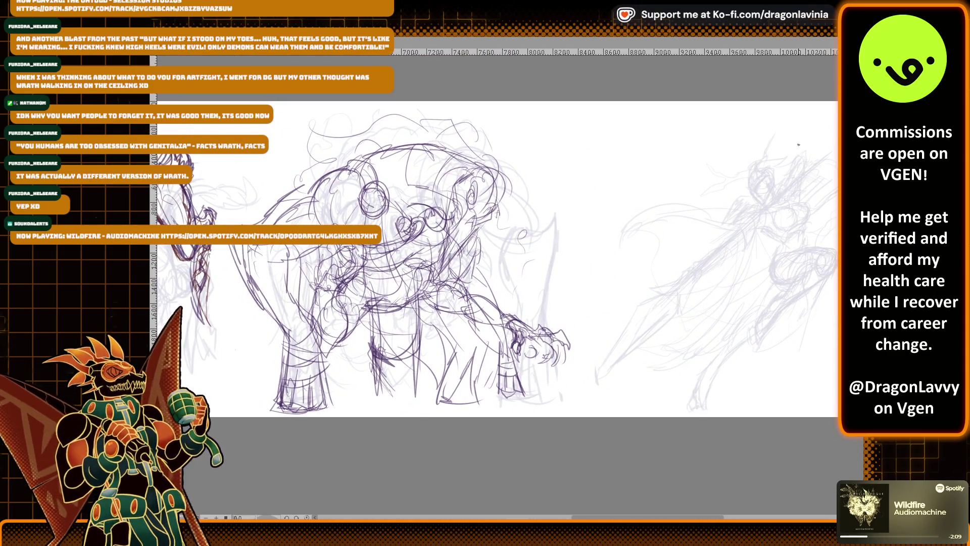
{"action": "scroll", "coordinate": [490, 197], "scroll_direction": "up", "scroll_amount": 3}
{"action": "left_click_drag", "start_coordinate": [420, 180], "coordinate": [414, 281]}
{"action": "left_click_drag", "start_coordinate": [428, 207], "coordinate": [416, 249]}
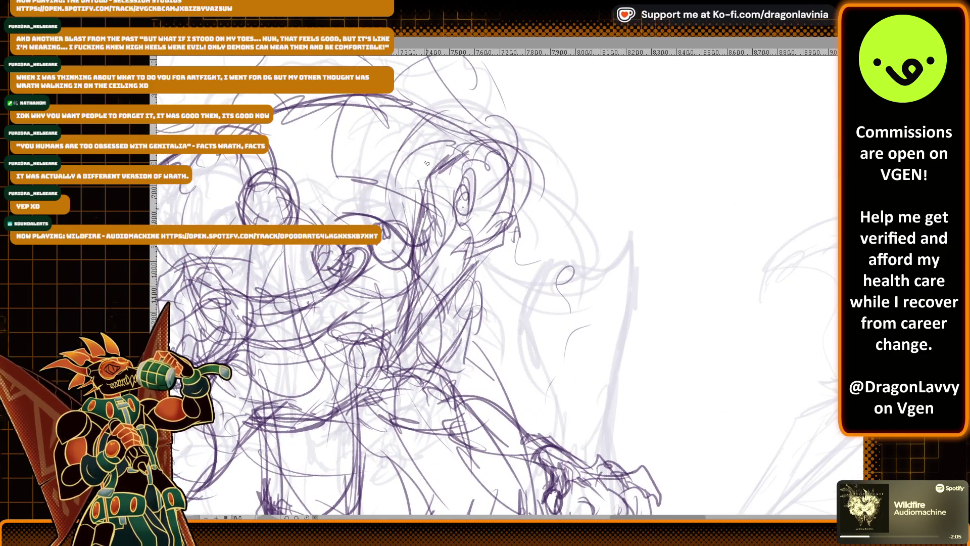
Sketch the top outline of the head, around the eye and brow, and onto the shoulder
{"action": "scroll", "coordinate": [427, 164], "scroll_direction": "down", "scroll_amount": 4}
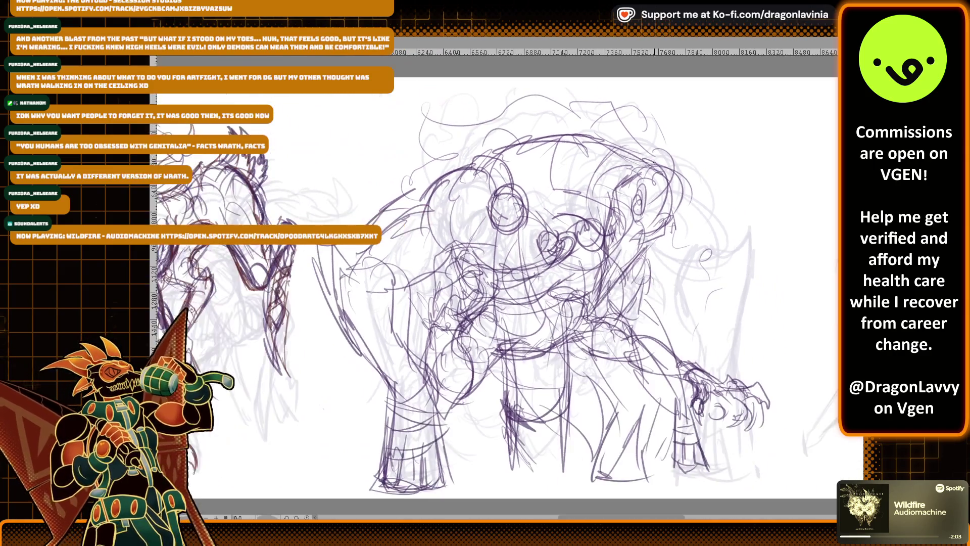
{"action": "mouse_move", "coordinate": [646, 157]}
{"action": "left_mouse_down"}
{"action": "mouse_move", "coordinate": [602, 101]}
{"action": "mouse_move", "coordinate": [523, 101]}
{"action": "mouse_move", "coordinate": [429, 133]}
{"action": "mouse_move", "coordinate": [358, 207]}
{"action": "left_mouse_up"}
{"action": "mouse_move", "coordinate": [554, 150]}
{"action": "left_mouse_down"}
{"action": "mouse_move", "coordinate": [616, 203]}
{"action": "mouse_move", "coordinate": [599, 188]}
{"action": "mouse_move", "coordinate": [616, 201]}
{"action": "mouse_move", "coordinate": [607, 182]}
{"action": "mouse_move", "coordinate": [606, 219]}
{"action": "mouse_move", "coordinate": [581, 252]}
{"action": "mouse_move", "coordinate": [594, 250]}
{"action": "mouse_move", "coordinate": [582, 260]}
{"action": "mouse_move", "coordinate": [581, 252]}
{"action": "mouse_move", "coordinate": [589, 274]}
{"action": "mouse_move", "coordinate": [575, 319]}
{"action": "left_mouse_up"}
{"action": "mouse_move", "coordinate": [580, 257]}
{"action": "left_mouse_down"}
{"action": "mouse_move", "coordinate": [611, 167]}
{"action": "mouse_move", "coordinate": [608, 182]}
{"action": "left_mouse_up"}
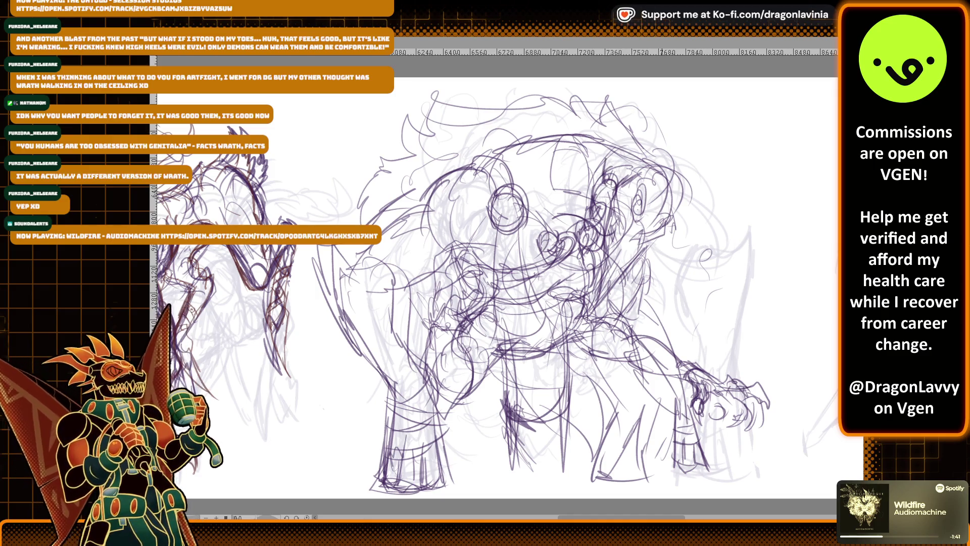
{"action": "mouse_move", "coordinate": [659, 249]}
{"action": "left_mouse_down"}
{"action": "mouse_move", "coordinate": [664, 279]}
{"action": "mouse_move", "coordinate": [655, 248]}
{"action": "left_mouse_up"}
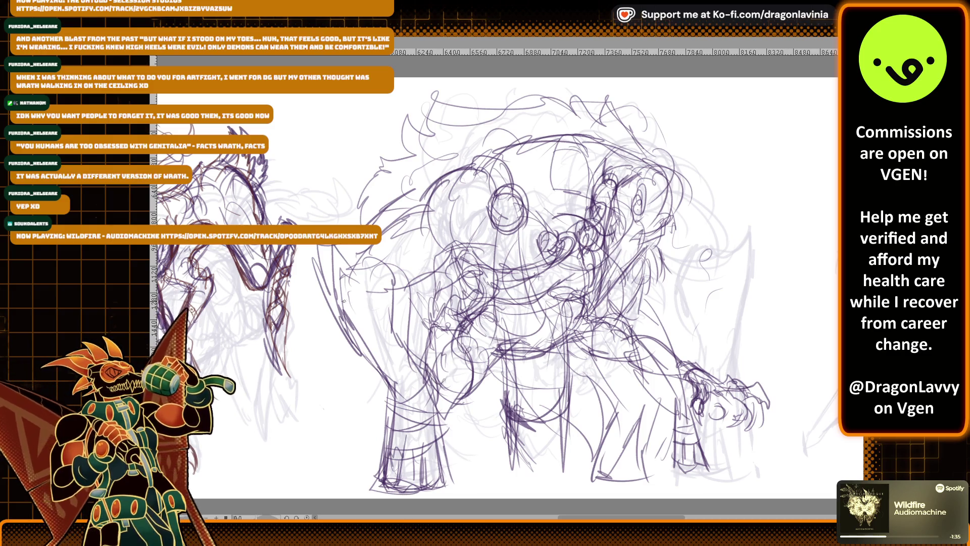
Rough in the front-left leg and shoulder, the right foreleg with claws, and torso lines
{"action": "mouse_move", "coordinate": [398, 418]}
{"action": "left_mouse_down"}
{"action": "mouse_move", "coordinate": [427, 396]}
{"action": "mouse_move", "coordinate": [396, 379]}
{"action": "mouse_move", "coordinate": [372, 343]}
{"action": "mouse_move", "coordinate": [394, 374]}
{"action": "mouse_move", "coordinate": [419, 357]}
{"action": "left_mouse_up"}
{"action": "left_click_drag", "start_coordinate": [391, 311], "coordinate": [341, 326]}
{"action": "left_click_drag", "start_coordinate": [341, 290], "coordinate": [409, 334]}
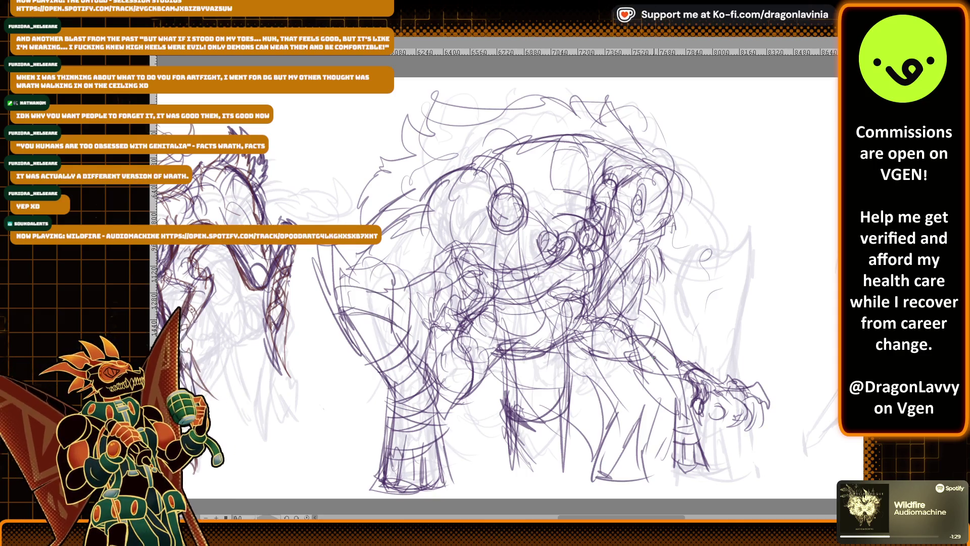
{"action": "left_click_drag", "start_coordinate": [657, 362], "coordinate": [695, 438]}
{"action": "mouse_move", "coordinate": [687, 379]}
{"action": "left_mouse_down"}
{"action": "mouse_move", "coordinate": [701, 429]}
{"action": "mouse_move", "coordinate": [677, 422]}
{"action": "left_mouse_up"}
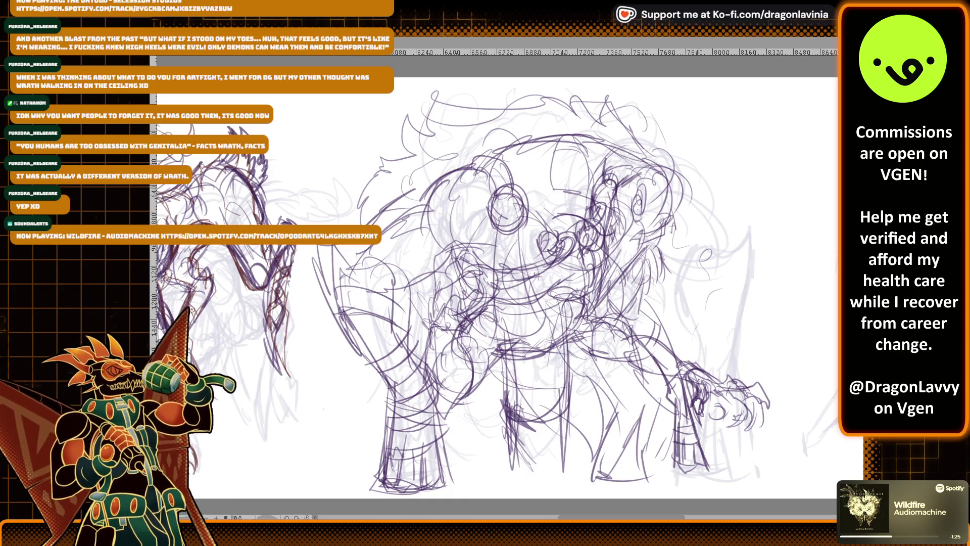
{"action": "mouse_move", "coordinate": [586, 321]}
{"action": "left_mouse_down"}
{"action": "mouse_move", "coordinate": [628, 354]}
{"action": "mouse_move", "coordinate": [686, 359]}
{"action": "left_mouse_up"}
{"action": "left_click_drag", "start_coordinate": [711, 407], "coordinate": [738, 392]}
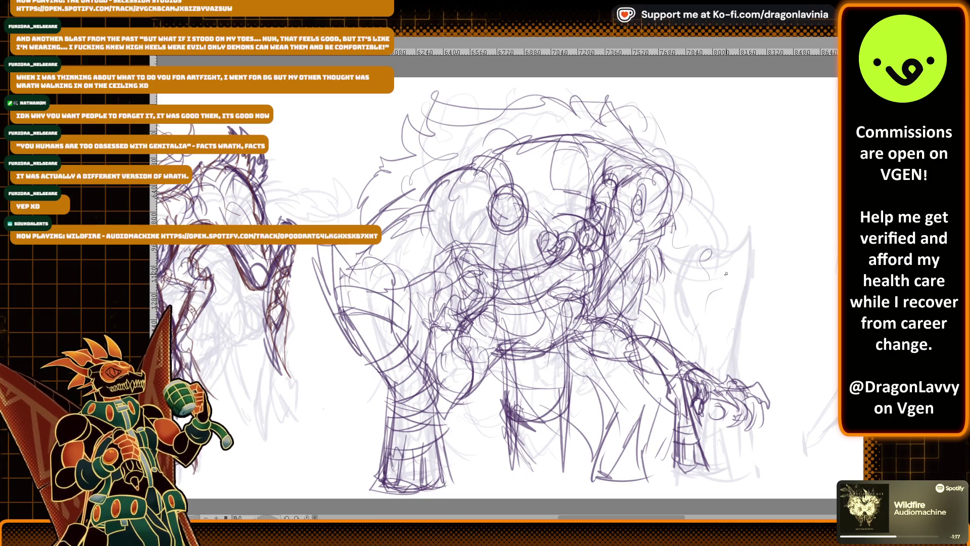
Draw darker lines down the front leg and short lines on the chest
{"action": "left_click_drag", "start_coordinate": [506, 418], "coordinate": [507, 479]}
{"action": "left_click_drag", "start_coordinate": [511, 394], "coordinate": [508, 457]}
{"action": "mouse_move", "coordinate": [511, 310]}
{"action": "left_mouse_down"}
{"action": "mouse_move", "coordinate": [506, 385]}
{"action": "mouse_move", "coordinate": [488, 334]}
{"action": "mouse_move", "coordinate": [496, 332]}
{"action": "left_mouse_up"}
{"action": "mouse_move", "coordinate": [507, 248]}
{"action": "left_mouse_down"}
{"action": "mouse_move", "coordinate": [505, 308]}
{"action": "mouse_move", "coordinate": [519, 302]}
{"action": "mouse_move", "coordinate": [522, 320]}
{"action": "left_mouse_up"}
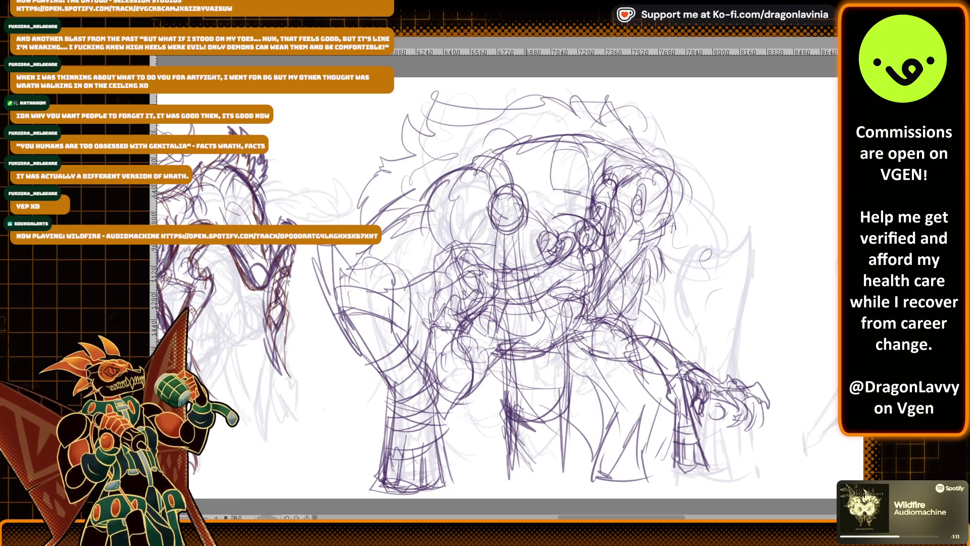
{"action": "left_click_drag", "start_coordinate": [593, 275], "coordinate": [595, 323]}
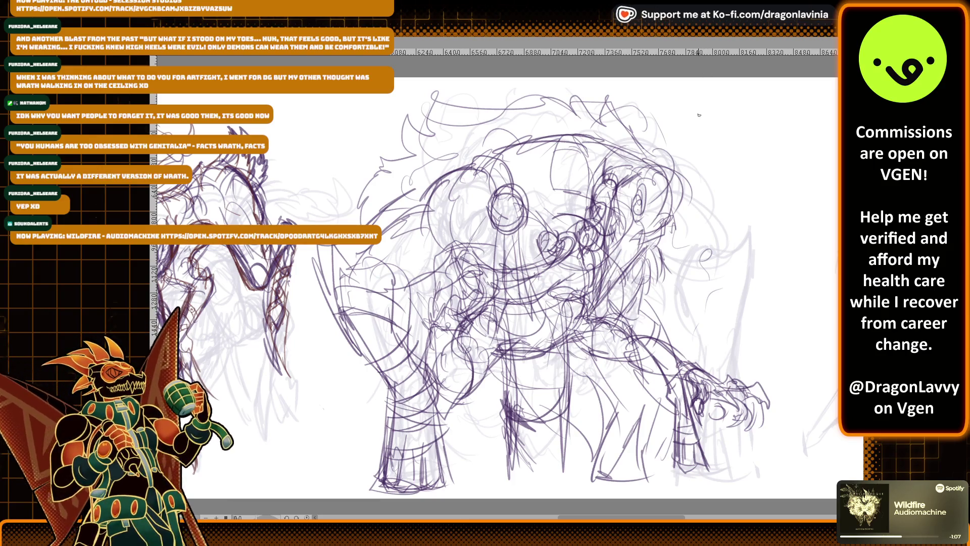
Try a round ear shape on the head, then undo it
{"action": "mouse_move", "coordinate": [683, 148]}
{"action": "left_mouse_down"}
{"action": "mouse_move", "coordinate": [695, 144]}
{"action": "mouse_move", "coordinate": [702, 172]}
{"action": "mouse_move", "coordinate": [677, 174]}
{"action": "mouse_move", "coordinate": [679, 146]}
{"action": "mouse_move", "coordinate": [687, 177]}
{"action": "mouse_move", "coordinate": [703, 147]}
{"action": "left_mouse_up"}
{"action": "key", "text": "ctrl+z"}
{"action": "key", "text": "ctrl+z"}
{"action": "key", "text": "ctrl+z"}
{"action": "key", "text": "ctrl+z"}
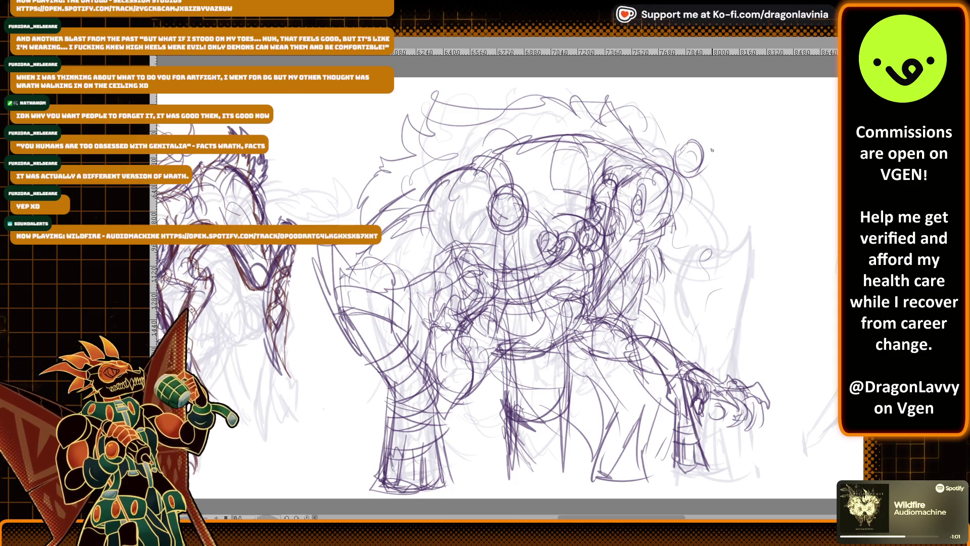
{"action": "mouse_move", "coordinate": [651, 170]}
{"action": "left_mouse_down"}
{"action": "mouse_move", "coordinate": [667, 172]}
{"action": "mouse_move", "coordinate": [670, 215]}
{"action": "mouse_move", "coordinate": [668, 199]}
{"action": "mouse_move", "coordinate": [658, 211]}
{"action": "mouse_move", "coordinate": [670, 210]}
{"action": "mouse_move", "coordinate": [668, 199]}
{"action": "mouse_move", "coordinate": [668, 211]}
{"action": "left_mouse_up"}
{"action": "key", "text": "ctrl+z"}
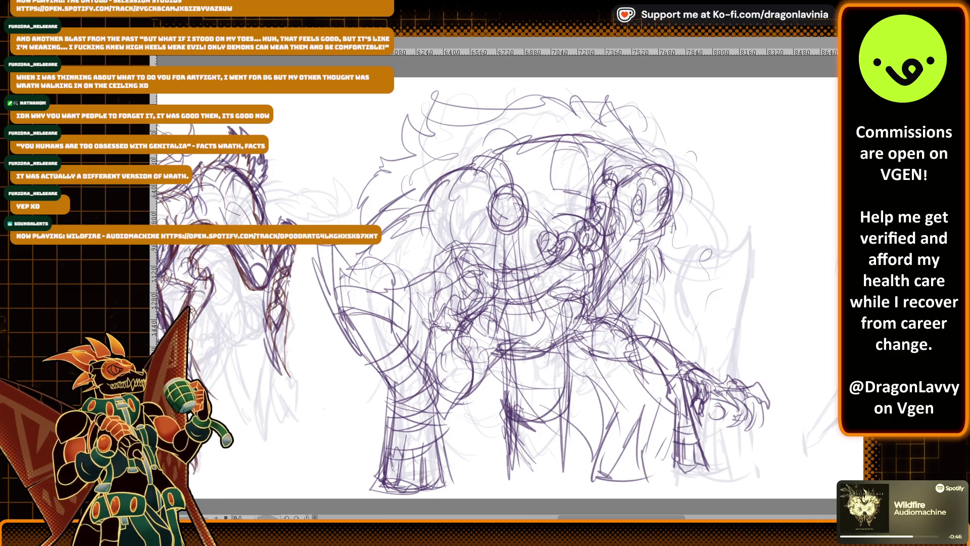
{"action": "scroll", "coordinate": [505, 283], "scroll_direction": "down", "scroll_amount": 2}
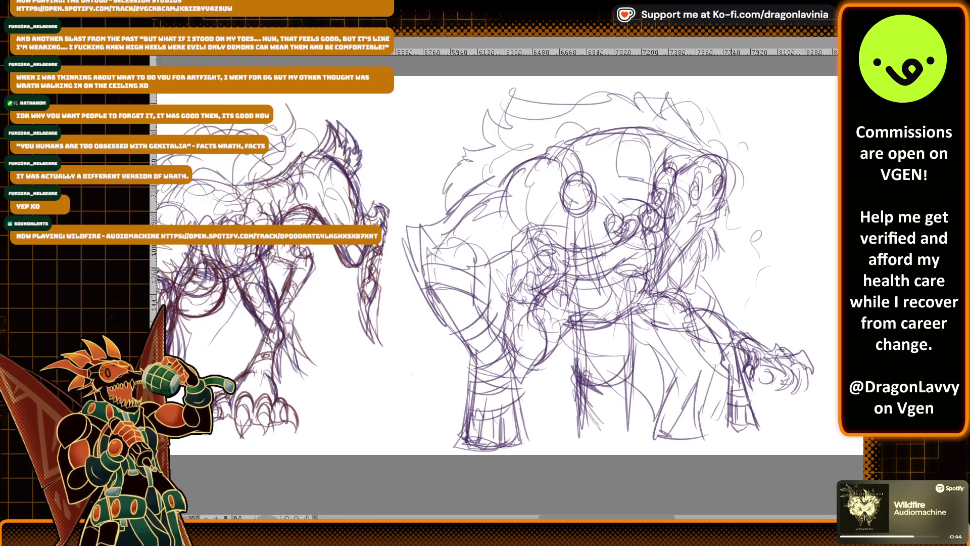
{"action": "scroll", "coordinate": [778, 293], "scroll_direction": "down", "scroll_amount": 3}
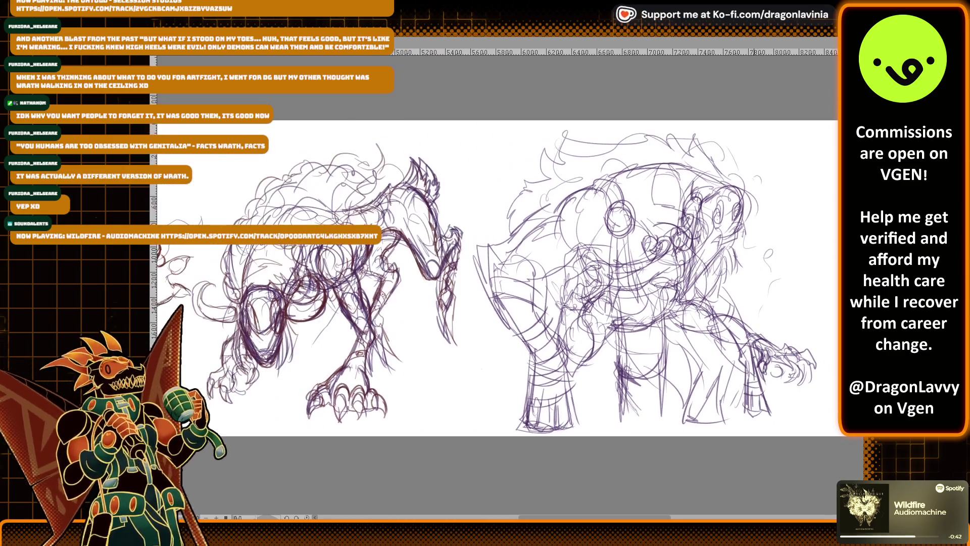
{"action": "left_click_drag", "start_coordinate": [778, 293], "coordinate": [667, 360]}
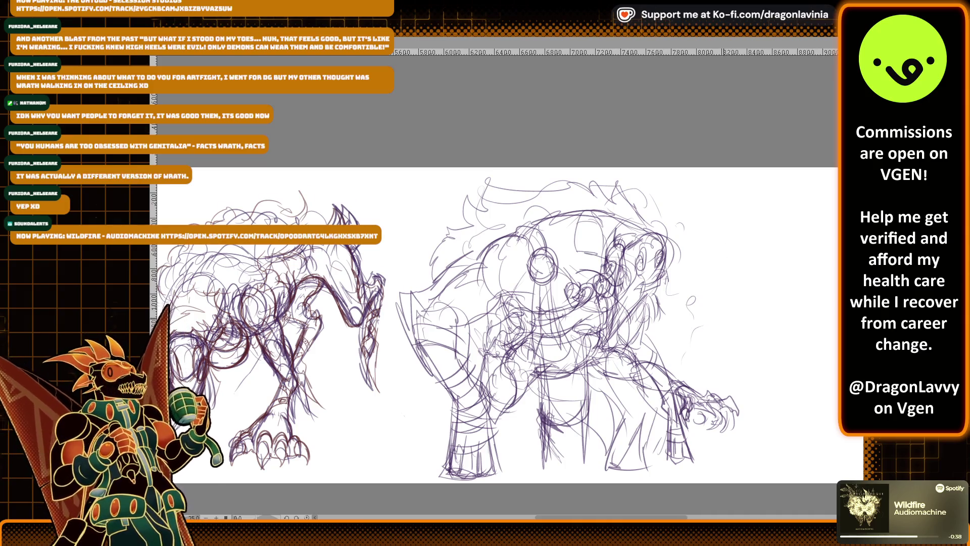
{"action": "scroll", "coordinate": [506, 283], "scroll_direction": "down", "scroll_amount": 4}
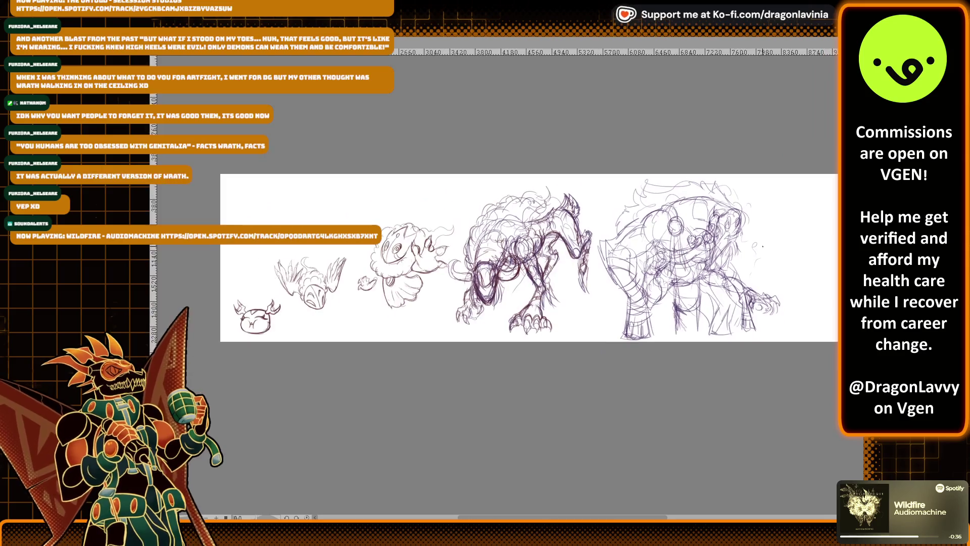
{"action": "left_click_drag", "start_coordinate": [505, 263], "coordinate": [462, 278]}
{"action": "left_click_drag", "start_coordinate": [738, 289], "coordinate": [684, 317]}
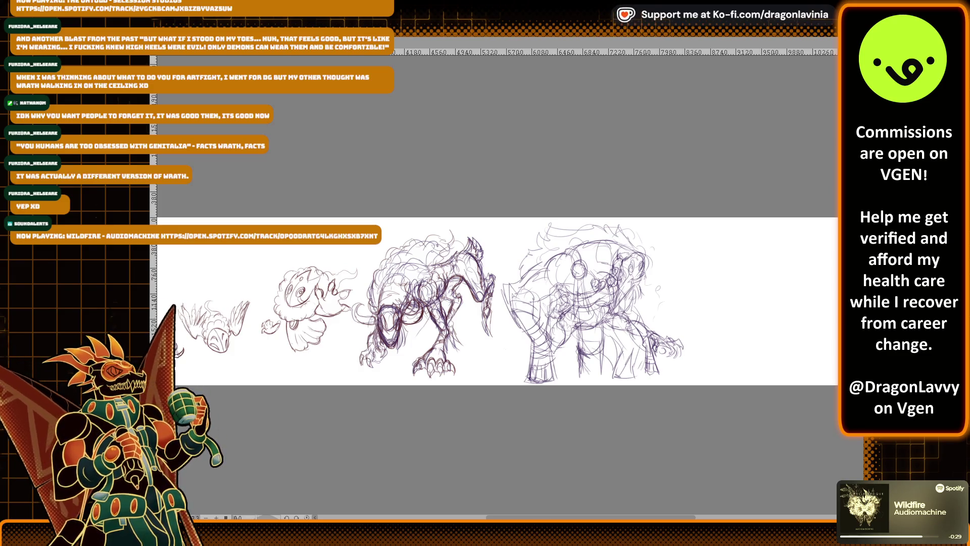
{"action": "key", "text": "Delete"}
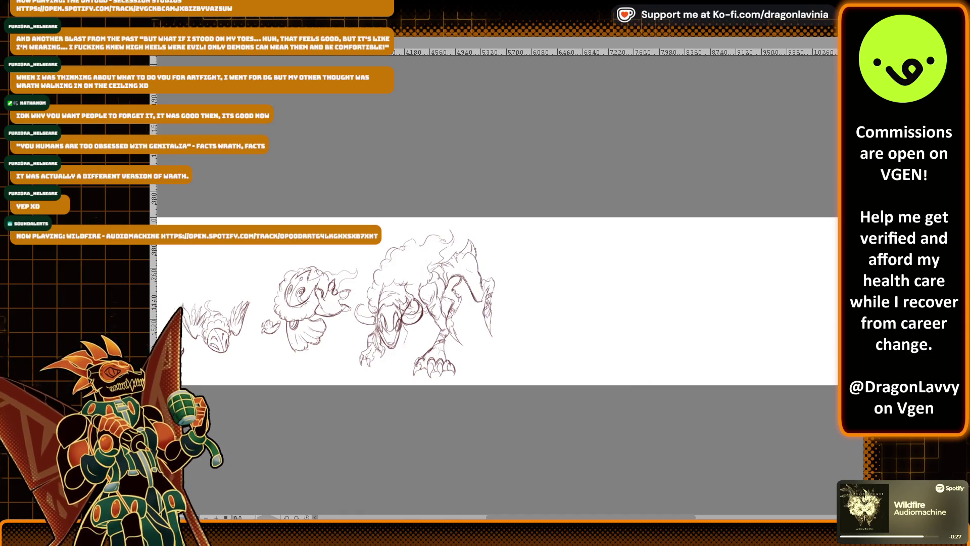
{"action": "key", "text": "ctrl+z"}
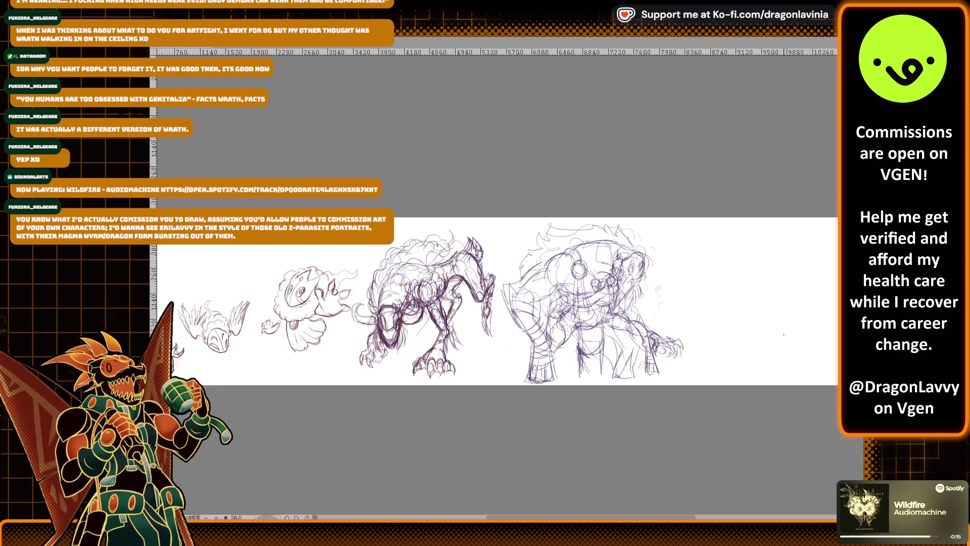
{"action": "scroll", "coordinate": [707, 344], "scroll_direction": "down", "scroll_amount": 5}
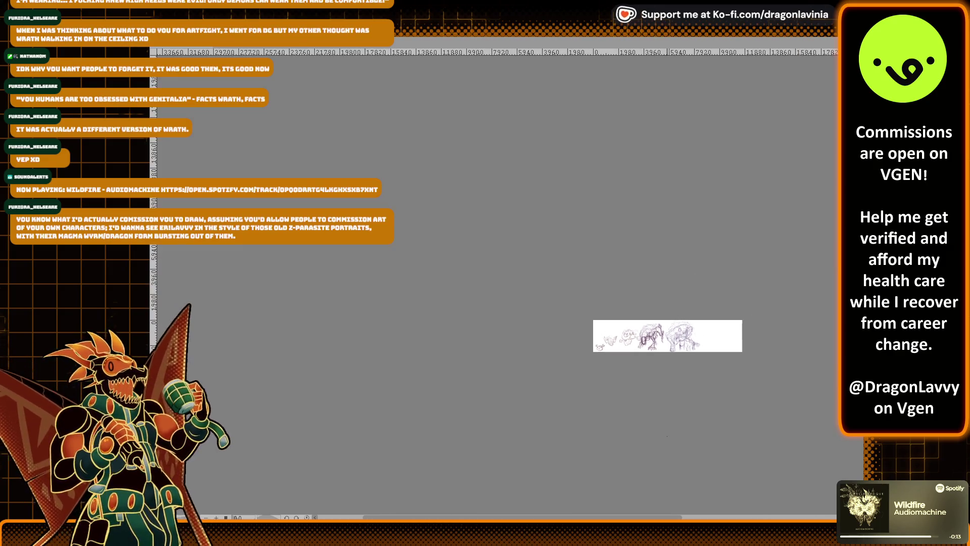
Zoom and pan the canvas back to the large masked beast, leaving its pale guide sketch visible
{"action": "scroll", "coordinate": [751, 331], "scroll_direction": "up", "scroll_amount": 5}
{"action": "scroll", "coordinate": [751, 331], "scroll_direction": "up", "scroll_amount": 3}
{"action": "scroll", "coordinate": [791, 303], "scroll_direction": "down", "scroll_amount": 3}
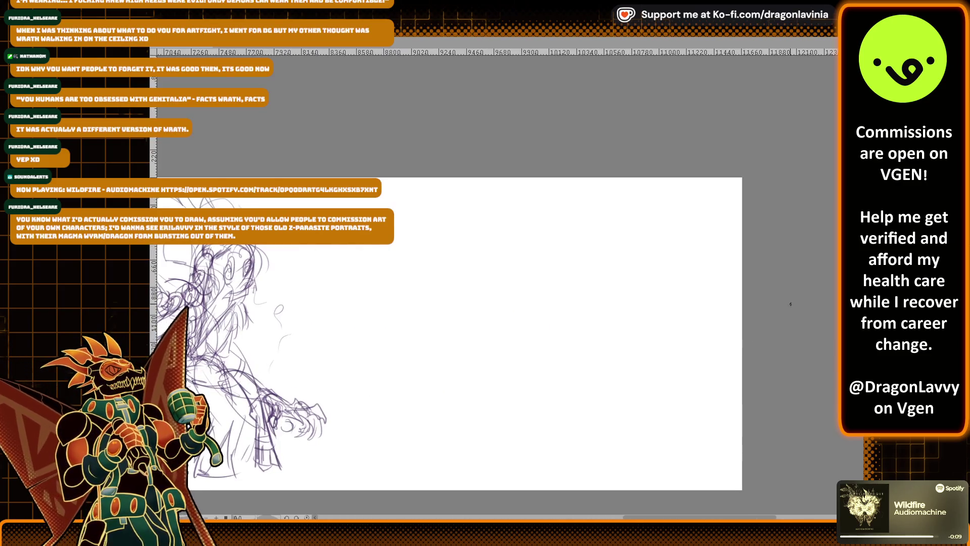
{"action": "left_click_drag", "start_coordinate": [455, 313], "coordinate": [747, 277]}
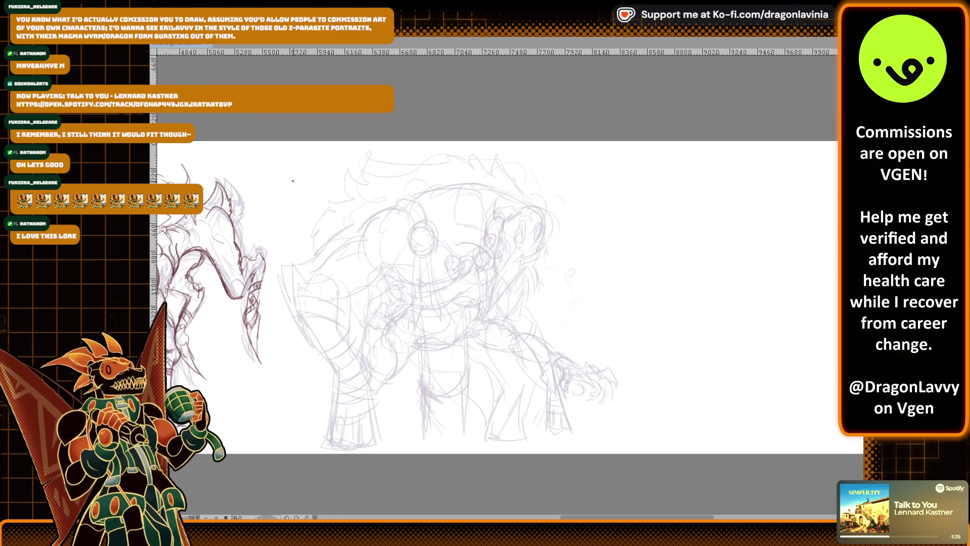
{"action": "scroll", "coordinate": [394, 272], "scroll_direction": "up", "scroll_amount": 5}
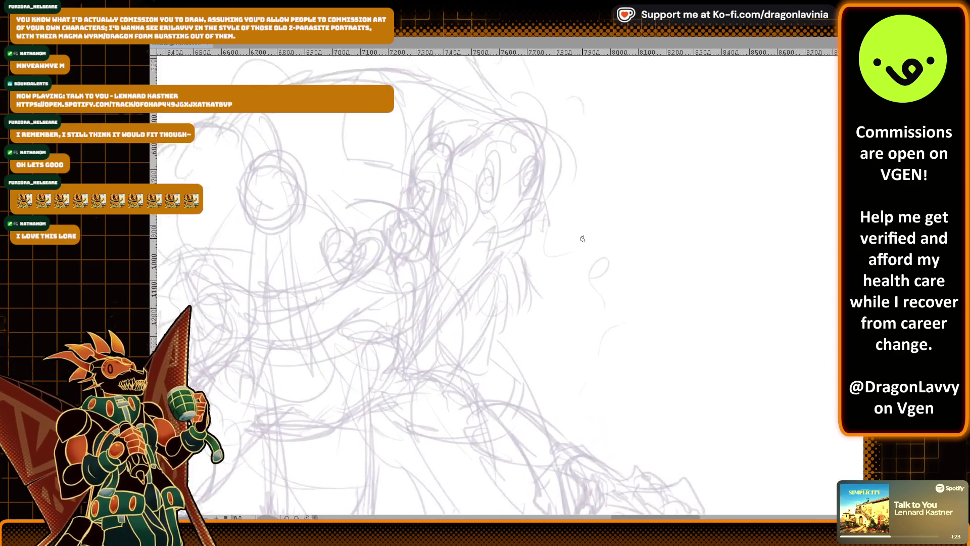
Ink the beast's brow, zigzag cheek and right cheek lines in dark red, redoing misplaced strokes
{"action": "scroll", "coordinate": [553, 144], "scroll_direction": "up", "scroll_amount": 2}
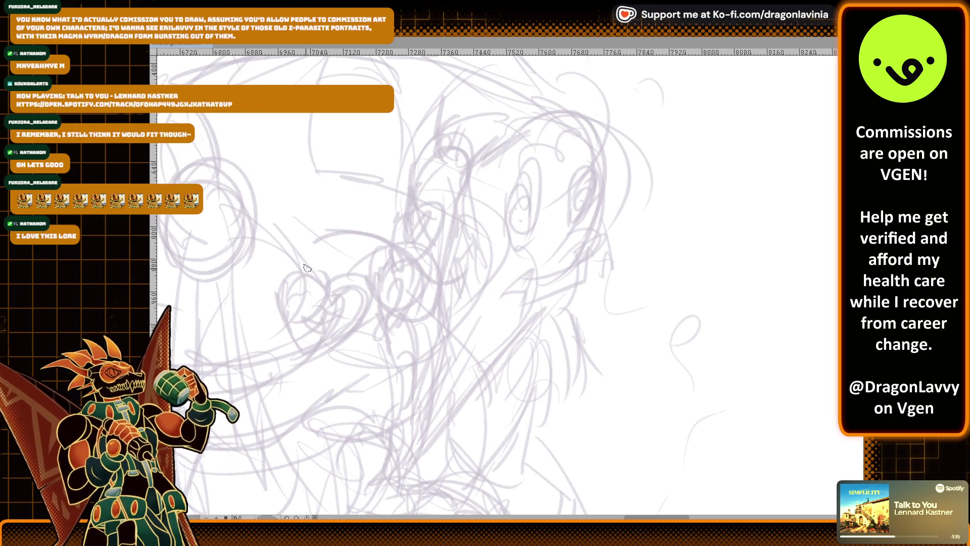
{"action": "left_click_drag", "start_coordinate": [530, 135], "coordinate": [472, 186]}
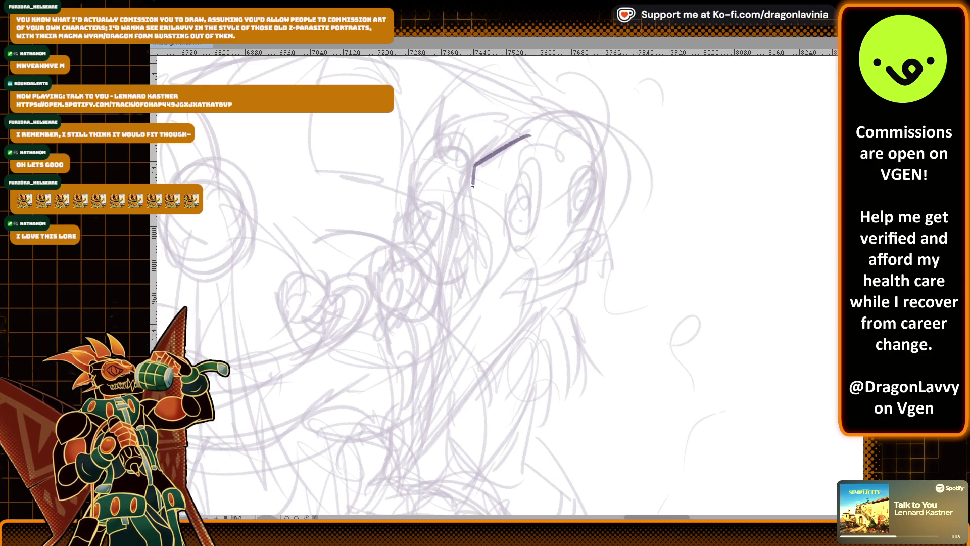
{"action": "scroll", "coordinate": [473, 186], "scroll_direction": "down", "scroll_amount": 2}
{"action": "key", "text": "ctrl+z"}
{"action": "scroll", "coordinate": [457, 261], "scroll_direction": "up", "scroll_amount": 1}
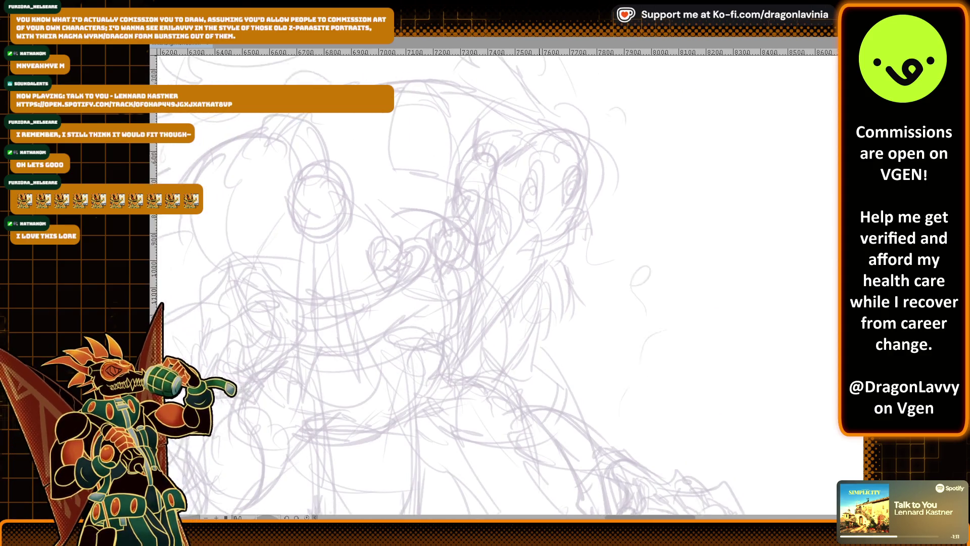
{"action": "mouse_move", "coordinate": [473, 138]}
{"action": "left_mouse_down"}
{"action": "mouse_move", "coordinate": [485, 199]}
{"action": "mouse_move", "coordinate": [503, 130]}
{"action": "mouse_move", "coordinate": [530, 117]}
{"action": "left_mouse_up"}
{"action": "left_click_drag", "start_coordinate": [480, 167], "coordinate": [492, 213]}
{"action": "scroll", "coordinate": [487, 191], "scroll_direction": "up", "scroll_amount": 1}
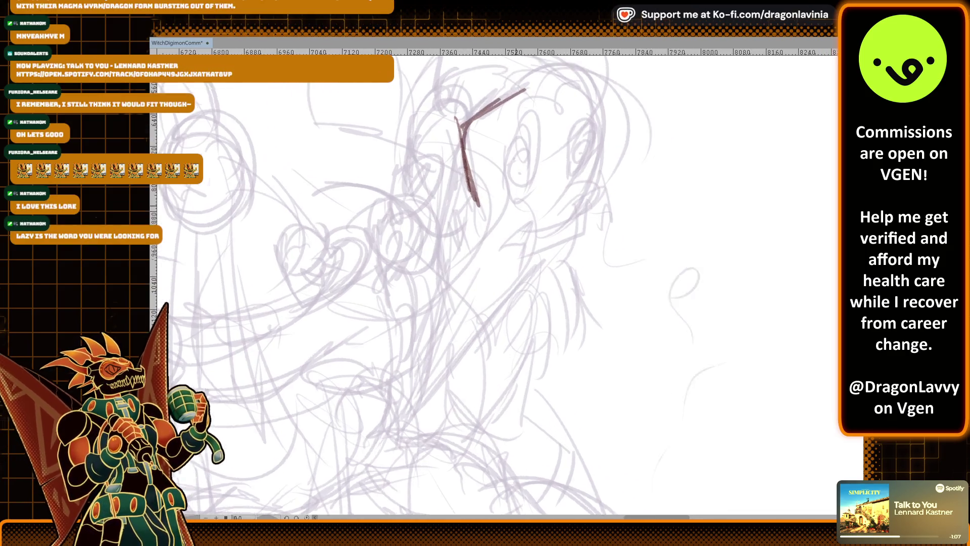
{"action": "left_click_drag", "start_coordinate": [471, 186], "coordinate": [493, 229]}
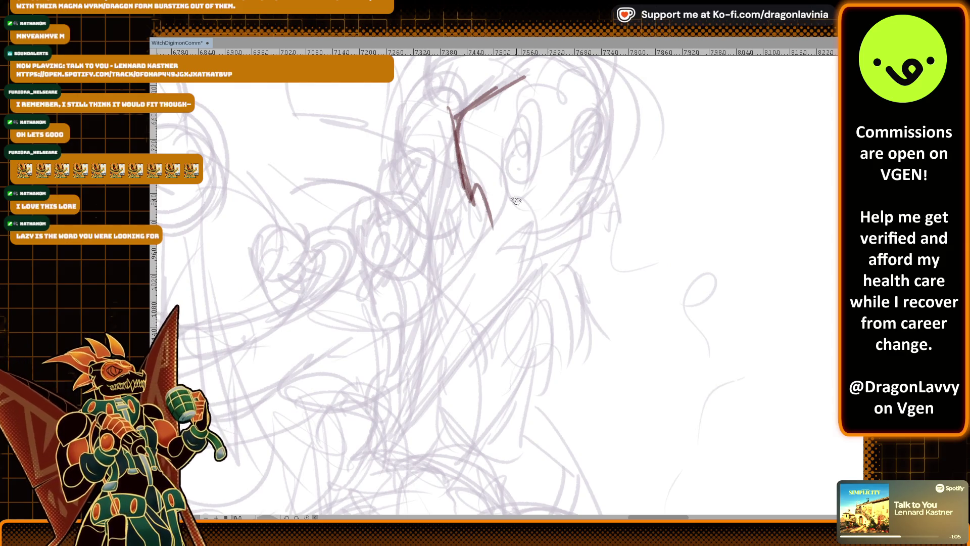
{"action": "left_click_drag", "start_coordinate": [550, 252], "coordinate": [597, 228]}
{"action": "mouse_move", "coordinate": [608, 148]}
{"action": "left_mouse_down"}
{"action": "mouse_move", "coordinate": [600, 222]}
{"action": "mouse_move", "coordinate": [587, 236]}
{"action": "left_mouse_up"}
{"action": "key", "text": "ctrl+z"}
{"action": "key", "text": "ctrl+z"}
{"action": "mouse_move", "coordinate": [607, 150]}
{"action": "left_mouse_down"}
{"action": "mouse_move", "coordinate": [592, 222]}
{"action": "mouse_move", "coordinate": [552, 250]}
{"action": "left_mouse_up"}
Ink a closed oval eye with a pupil, then the jaw, mouth and chin zigzag
{"action": "mouse_move", "coordinate": [536, 115]}
{"action": "left_mouse_down"}
{"action": "mouse_move", "coordinate": [521, 113]}
{"action": "mouse_move", "coordinate": [512, 158]}
{"action": "mouse_move", "coordinate": [523, 162]}
{"action": "left_mouse_up"}
{"action": "key", "text": "ctrl+z"}
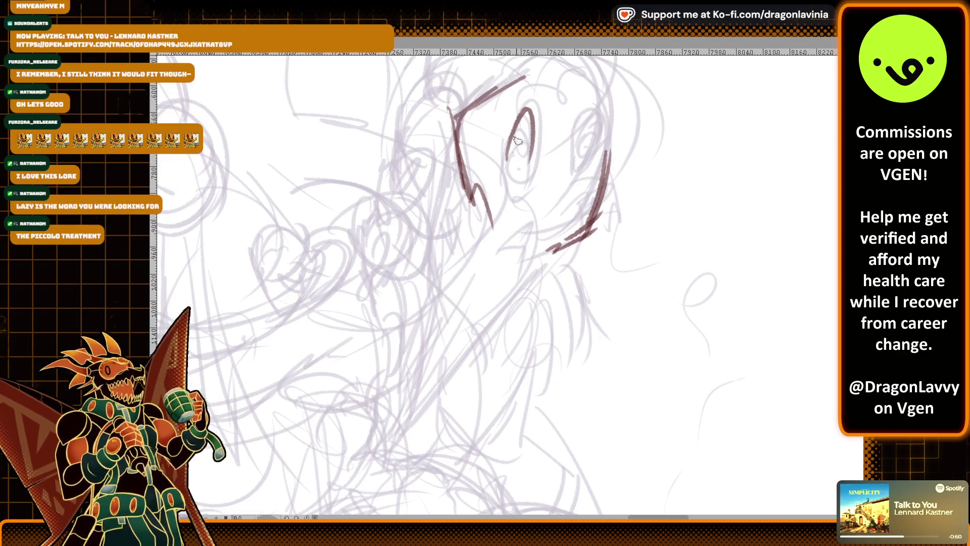
{"action": "mouse_move", "coordinate": [525, 113]}
{"action": "left_mouse_down"}
{"action": "mouse_move", "coordinate": [508, 197]}
{"action": "mouse_move", "coordinate": [533, 139]}
{"action": "mouse_move", "coordinate": [523, 197]}
{"action": "mouse_move", "coordinate": [511, 199]}
{"action": "mouse_move", "coordinate": [521, 163]}
{"action": "mouse_move", "coordinate": [515, 179]}
{"action": "left_mouse_up"}
{"action": "left_click_drag", "start_coordinate": [523, 144], "coordinate": [523, 167]}
{"action": "mouse_move", "coordinate": [588, 202]}
{"action": "left_mouse_down"}
{"action": "mouse_move", "coordinate": [503, 250]}
{"action": "mouse_move", "coordinate": [528, 265]}
{"action": "left_mouse_up"}
{"action": "left_click_drag", "start_coordinate": [572, 228], "coordinate": [560, 237]}
{"action": "scroll", "coordinate": [689, 151], "scroll_direction": "down", "scroll_amount": 5}
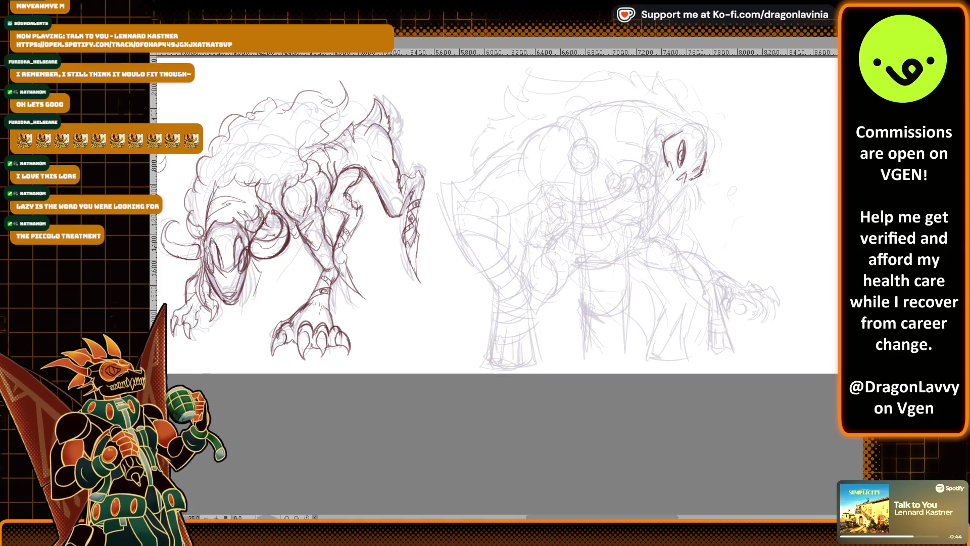
{"action": "scroll", "coordinate": [571, 262], "scroll_direction": "down", "scroll_amount": 5}
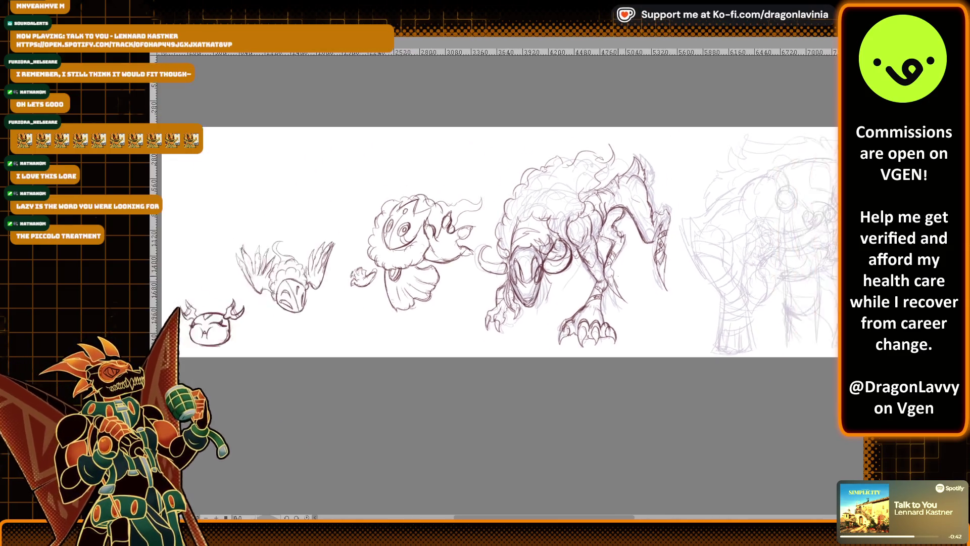
{"action": "left_click_drag", "start_coordinate": [639, 244], "coordinate": [652, 238]}
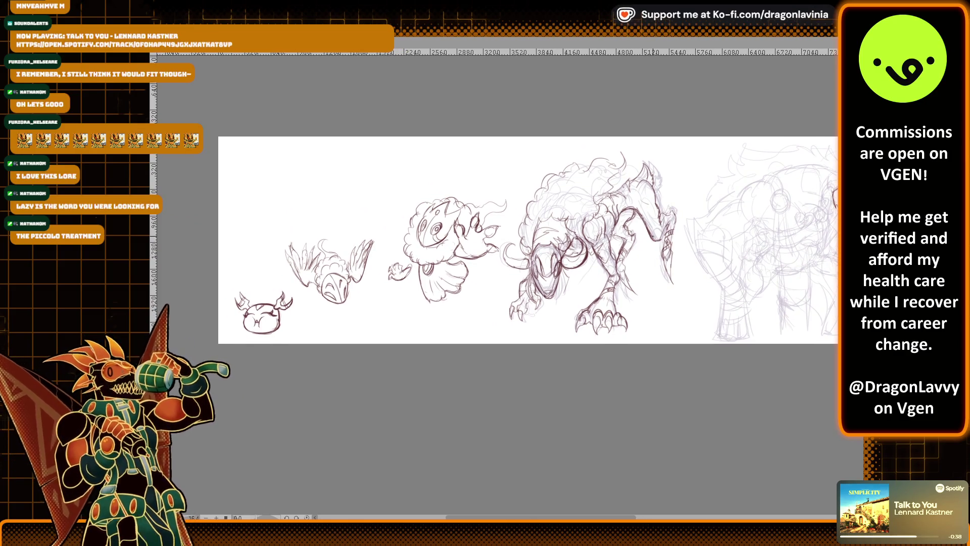
{"action": "scroll", "coordinate": [510, 275], "scroll_direction": "up", "scroll_amount": 5}
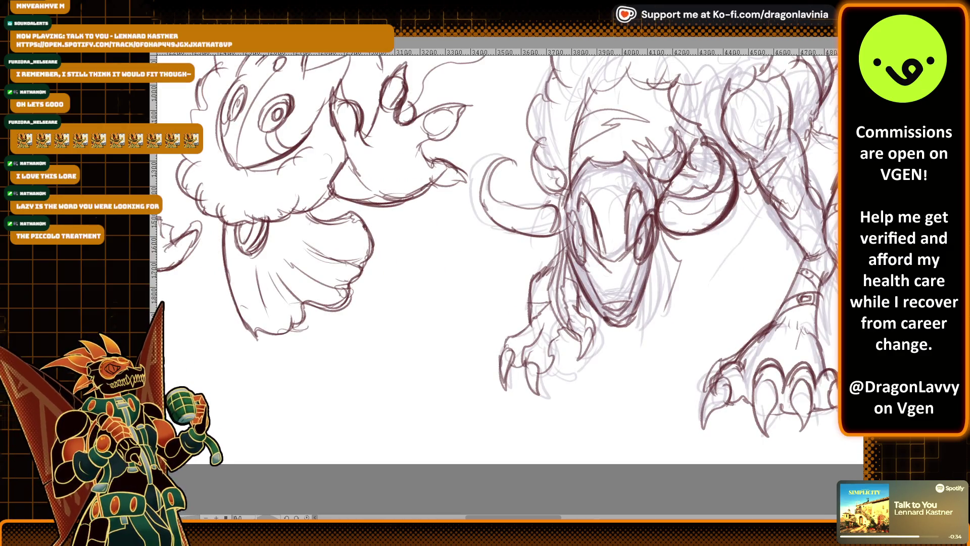
{"action": "scroll", "coordinate": [516, 276], "scroll_direction": "down", "scroll_amount": 5}
{"action": "left_click_drag", "start_coordinate": [556, 253], "coordinate": [531, 261]}
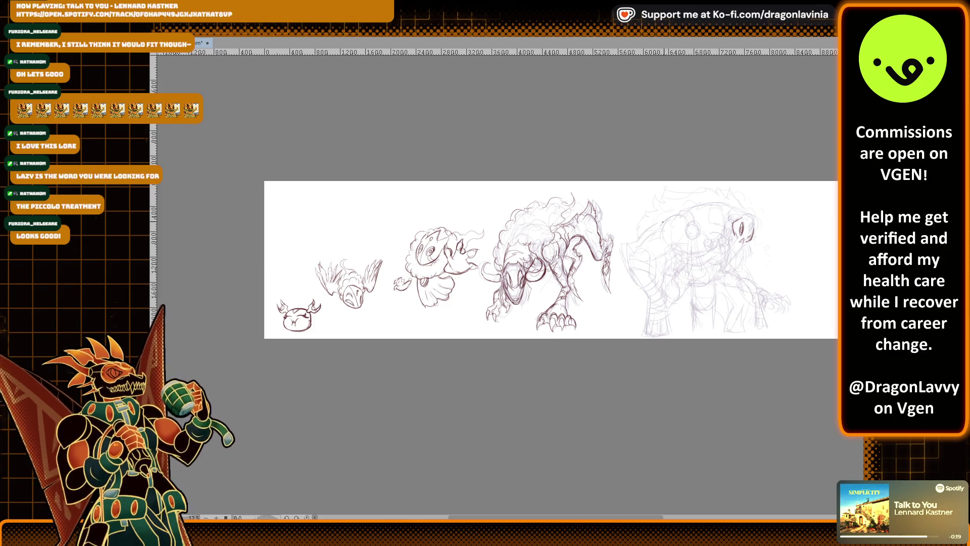
{"action": "scroll", "coordinate": [659, 213], "scroll_direction": "up", "scroll_amount": 5}
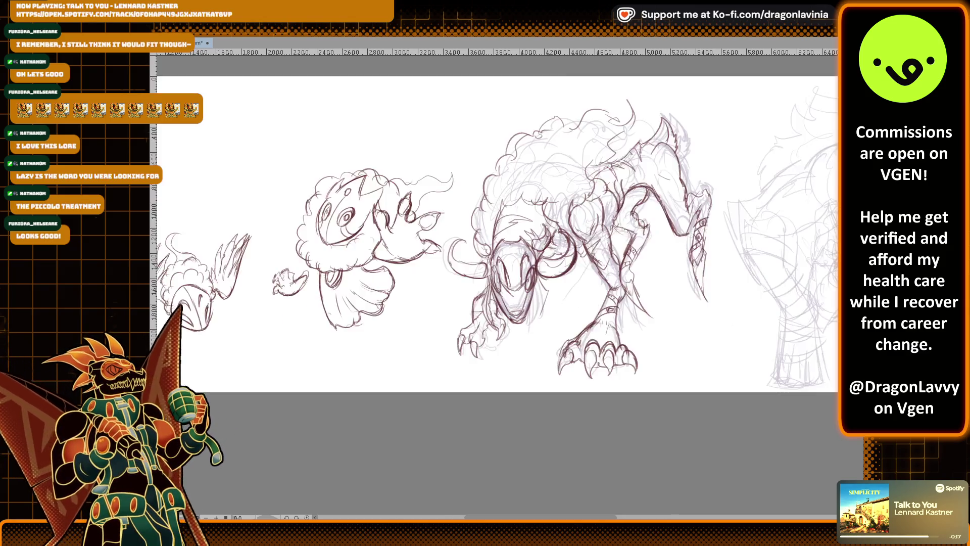
Add a dark stroke by the mouth and ink a second oval eye with a pupil to pair with the first
{"action": "scroll", "coordinate": [658, 213], "scroll_direction": "up", "scroll_amount": 5}
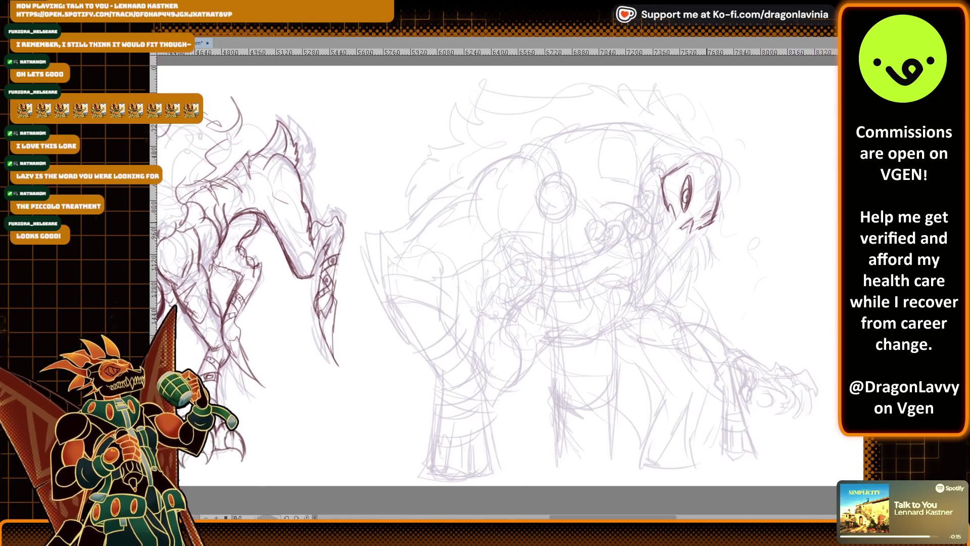
{"action": "mouse_move", "coordinate": [700, 201]}
{"action": "left_mouse_down"}
{"action": "mouse_move", "coordinate": [731, 184]}
{"action": "mouse_move", "coordinate": [678, 242]}
{"action": "left_mouse_up"}
{"action": "mouse_move", "coordinate": [688, 153]}
{"action": "left_mouse_down"}
{"action": "mouse_move", "coordinate": [674, 207]}
{"action": "mouse_move", "coordinate": [697, 186]}
{"action": "mouse_move", "coordinate": [688, 159]}
{"action": "mouse_move", "coordinate": [699, 181]}
{"action": "mouse_move", "coordinate": [702, 144]}
{"action": "mouse_move", "coordinate": [672, 208]}
{"action": "left_mouse_up"}
{"action": "mouse_move", "coordinate": [693, 159]}
{"action": "left_mouse_down"}
{"action": "mouse_move", "coordinate": [677, 202]}
{"action": "mouse_move", "coordinate": [695, 160]}
{"action": "mouse_move", "coordinate": [678, 183]}
{"action": "left_mouse_up"}
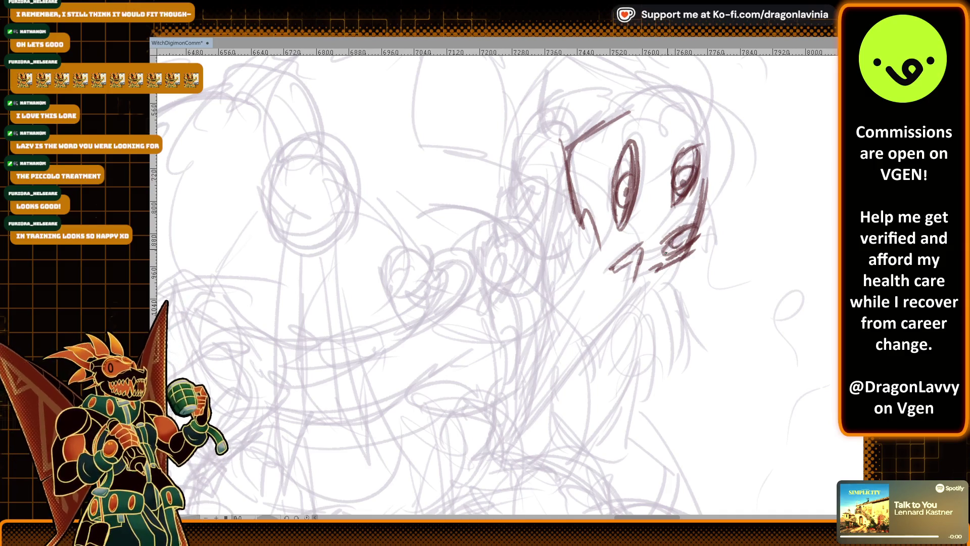
Darken the mouth and nose marks and start the V-shaped beak's left edge down from the cheek
{"action": "left_click_drag", "start_coordinate": [663, 251], "coordinate": [666, 249]}
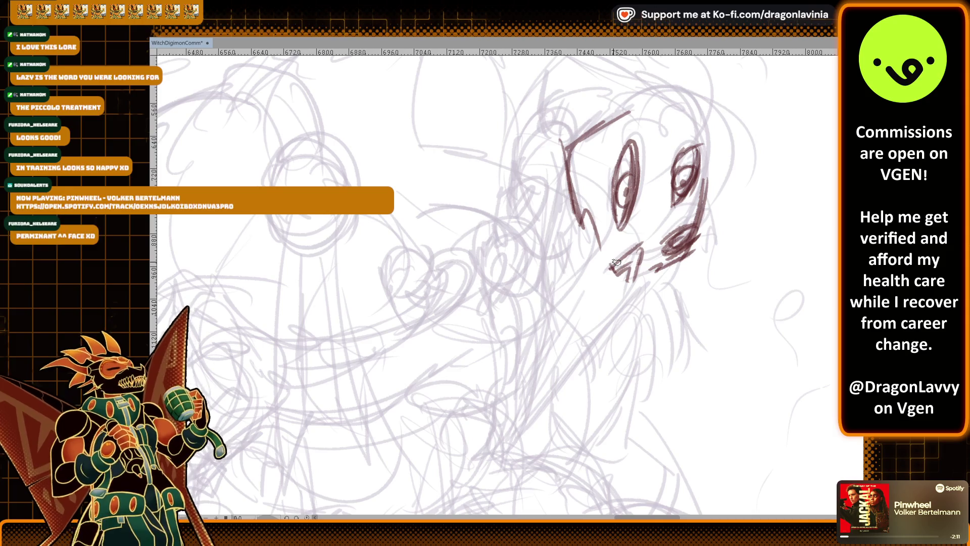
{"action": "mouse_move", "coordinate": [627, 270]}
{"action": "left_mouse_down"}
{"action": "mouse_move", "coordinate": [629, 283]}
{"action": "mouse_move", "coordinate": [639, 253]}
{"action": "mouse_move", "coordinate": [634, 260]}
{"action": "left_mouse_up"}
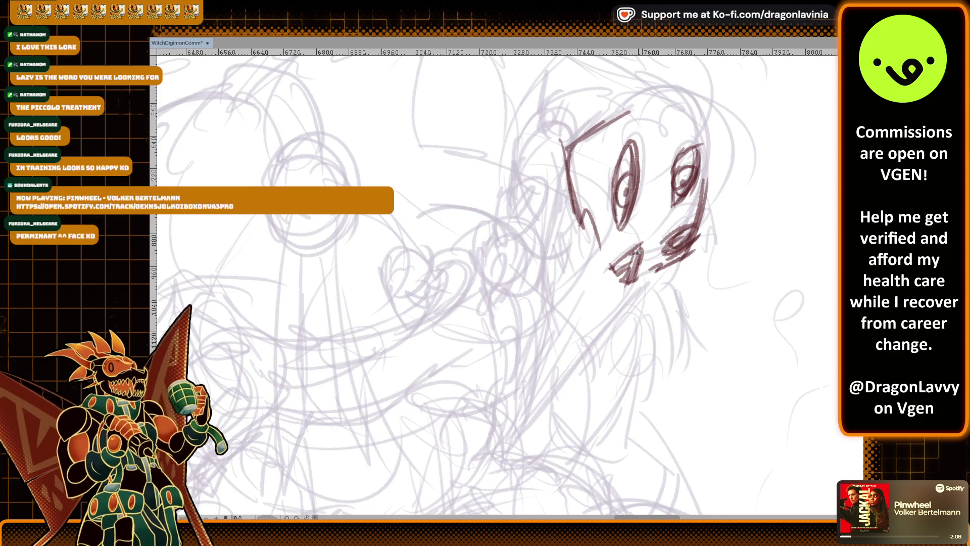
{"action": "left_click_drag", "start_coordinate": [635, 248], "coordinate": [640, 265]}
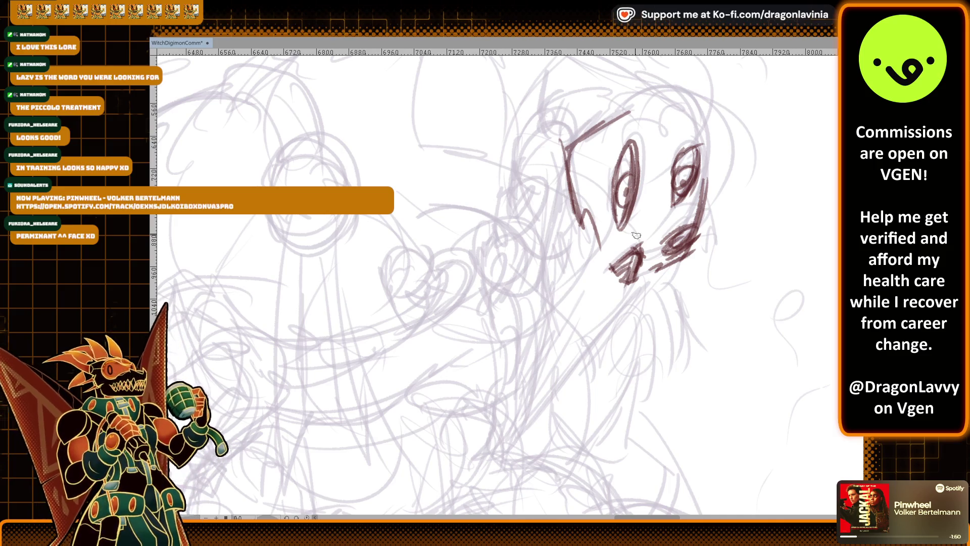
{"action": "left_click_drag", "start_coordinate": [571, 224], "coordinate": [531, 374]}
{"action": "left_click_drag", "start_coordinate": [543, 329], "coordinate": [520, 419]}
{"action": "mouse_move", "coordinate": [559, 314]}
{"action": "left_mouse_down"}
{"action": "mouse_move", "coordinate": [521, 410]}
{"action": "mouse_move", "coordinate": [528, 396]}
{"action": "left_mouse_up"}
Shape the beak down to its pointed tip and darken its right edge up to the face
{"action": "left_click_drag", "start_coordinate": [593, 289], "coordinate": [517, 404]}
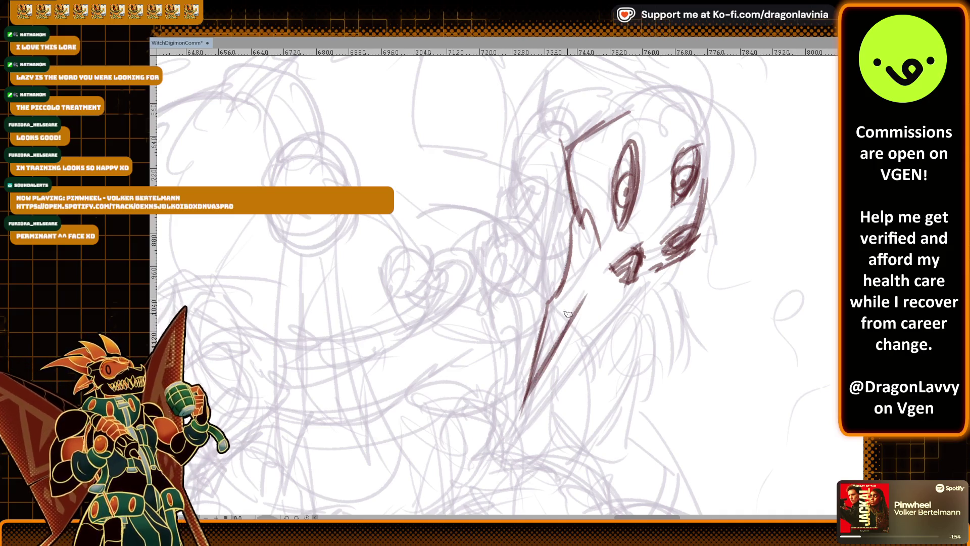
{"action": "left_click_drag", "start_coordinate": [594, 290], "coordinate": [505, 434]}
{"action": "left_click_drag", "start_coordinate": [584, 333], "coordinate": [508, 439]}
{"action": "left_click_drag", "start_coordinate": [563, 376], "coordinate": [497, 447]}
{"action": "left_click_drag", "start_coordinate": [586, 343], "coordinate": [528, 420]}
{"action": "left_click_drag", "start_coordinate": [608, 320], "coordinate": [561, 375]}
{"action": "left_click_drag", "start_coordinate": [608, 322], "coordinate": [574, 359]}
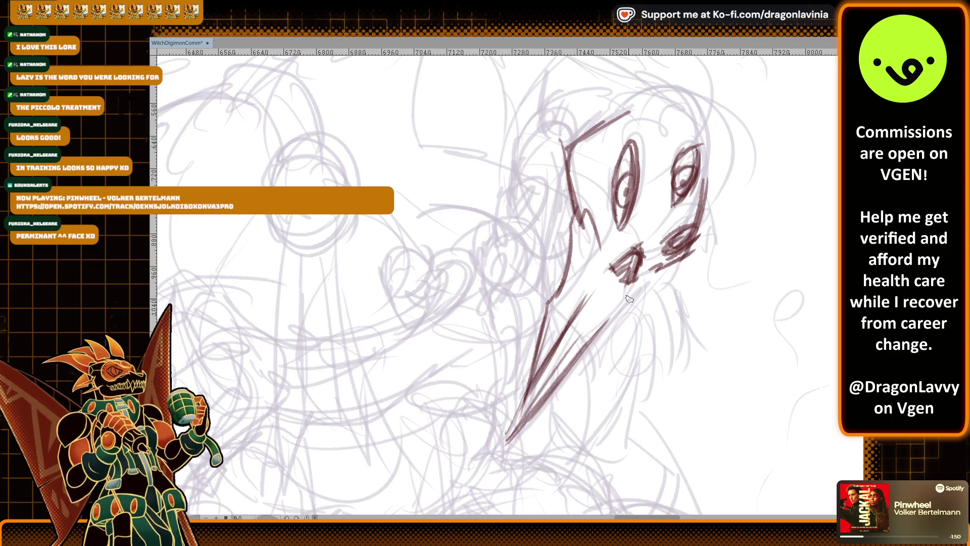
{"action": "left_click_drag", "start_coordinate": [626, 304], "coordinate": [553, 382]}
{"action": "left_click_drag", "start_coordinate": [651, 271], "coordinate": [561, 368]}
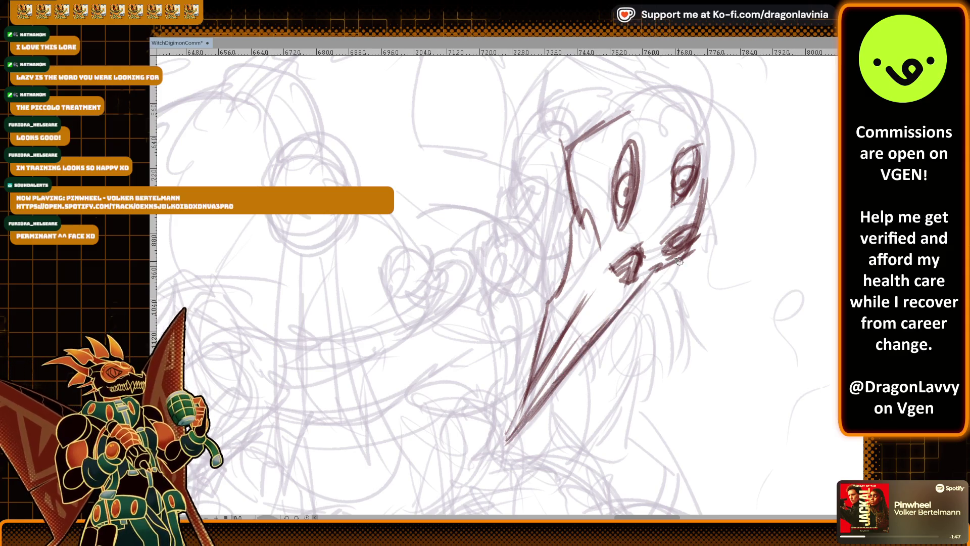
Outline the top and right side of the beast's masked head
{"action": "left_click_drag", "start_coordinate": [684, 217], "coordinate": [633, 269]}
{"action": "mouse_move", "coordinate": [606, 162]}
{"action": "left_mouse_down"}
{"action": "mouse_move", "coordinate": [607, 146]}
{"action": "mouse_move", "coordinate": [649, 135]}
{"action": "mouse_move", "coordinate": [679, 202]}
{"action": "mouse_move", "coordinate": [666, 243]}
{"action": "left_mouse_up"}
{"action": "mouse_move", "coordinate": [662, 197]}
{"action": "left_mouse_down"}
{"action": "mouse_move", "coordinate": [707, 187]}
{"action": "mouse_move", "coordinate": [708, 207]}
{"action": "left_mouse_up"}
{"action": "scroll", "coordinate": [705, 185], "scroll_direction": "down", "scroll_amount": 3}
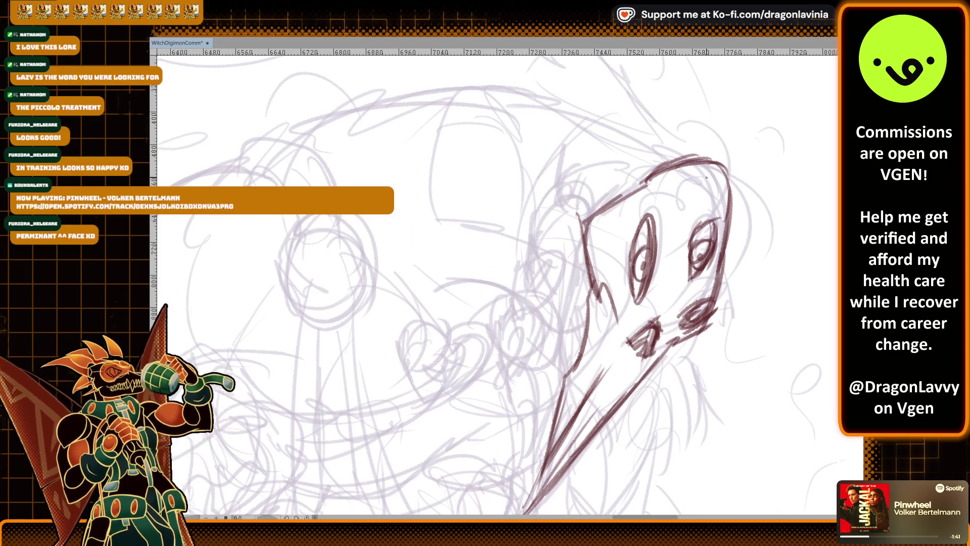
Draw jagged, spiky crest strokes from the head's top back across the creature's back
{"action": "mouse_move", "coordinate": [708, 200]}
{"action": "left_mouse_down"}
{"action": "mouse_move", "coordinate": [675, 147]}
{"action": "mouse_move", "coordinate": [537, 87]}
{"action": "left_mouse_up"}
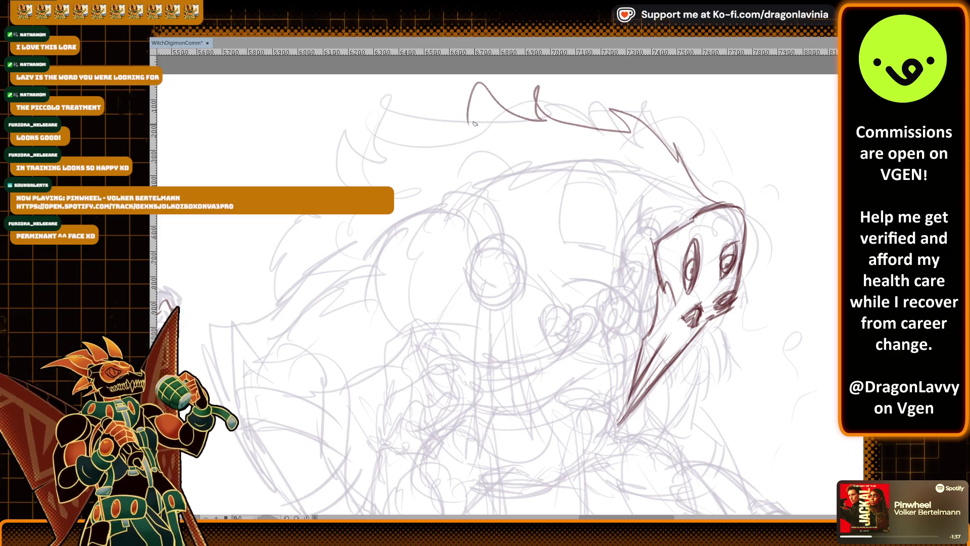
{"action": "left_click_drag", "start_coordinate": [440, 128], "coordinate": [360, 153]}
{"action": "left_click_drag", "start_coordinate": [319, 214], "coordinate": [310, 244]}
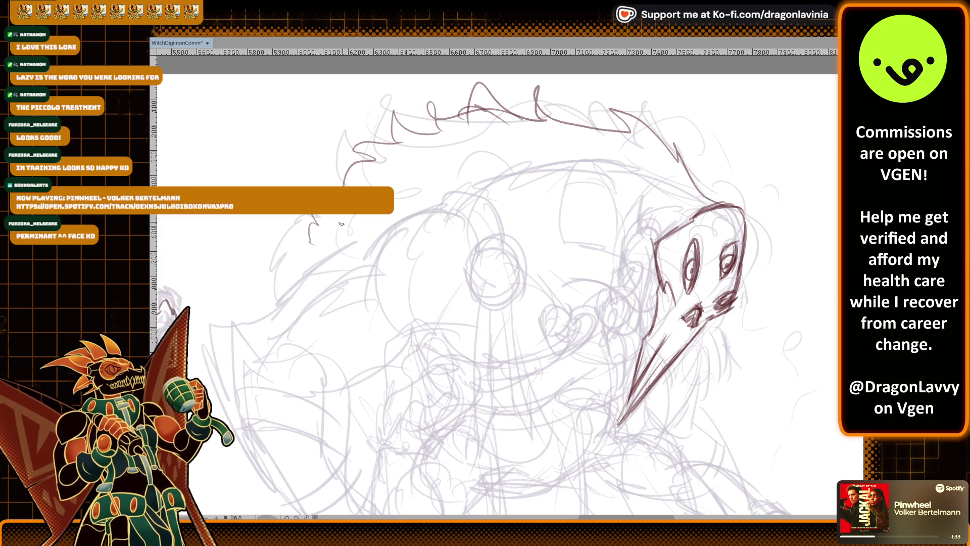
{"action": "scroll", "coordinate": [496, 293], "scroll_direction": "down", "scroll_amount": 10}
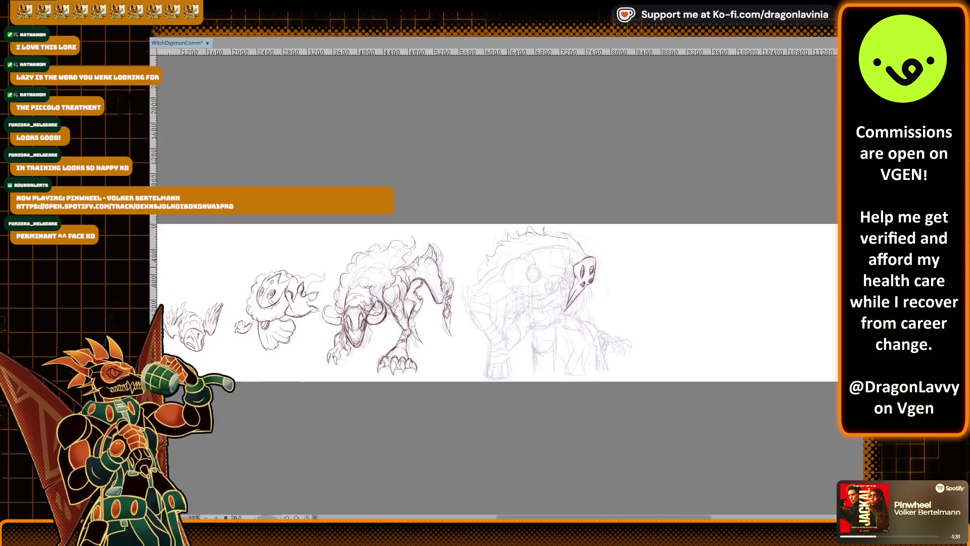
Draw one long arcing neck stroke behind the masked head, sweeping back over the shoulder
{"action": "scroll", "coordinate": [625, 267], "scroll_direction": "up", "scroll_amount": 3}
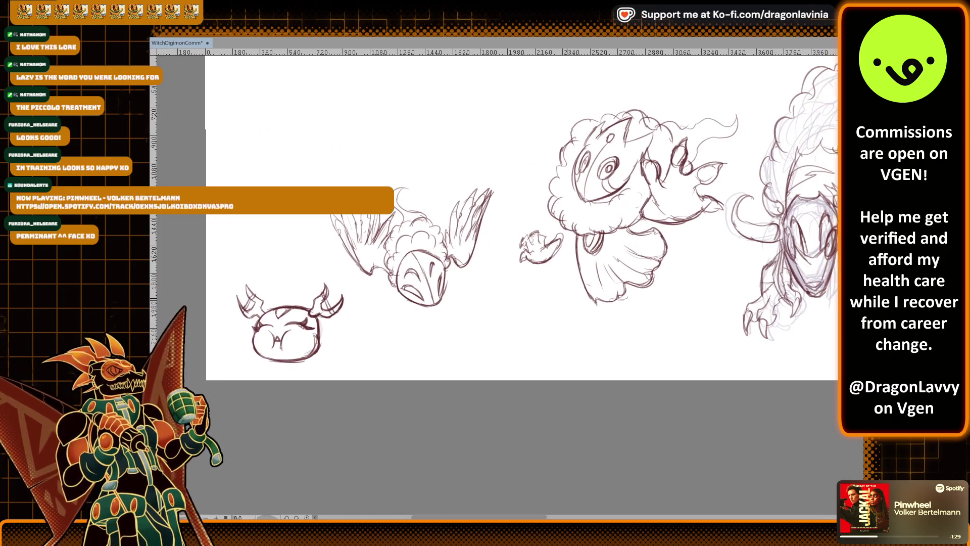
{"action": "scroll", "coordinate": [554, 275], "scroll_direction": "up", "scroll_amount": 1}
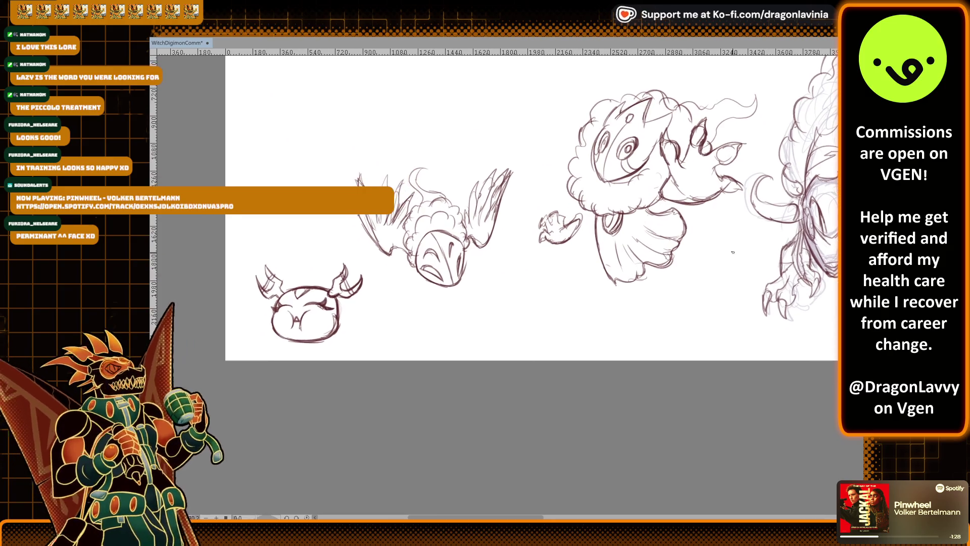
{"action": "scroll", "coordinate": [631, 293], "scroll_direction": "right", "scroll_amount": 5}
{"action": "scroll", "coordinate": [705, 304], "scroll_direction": "right", "scroll_amount": 2}
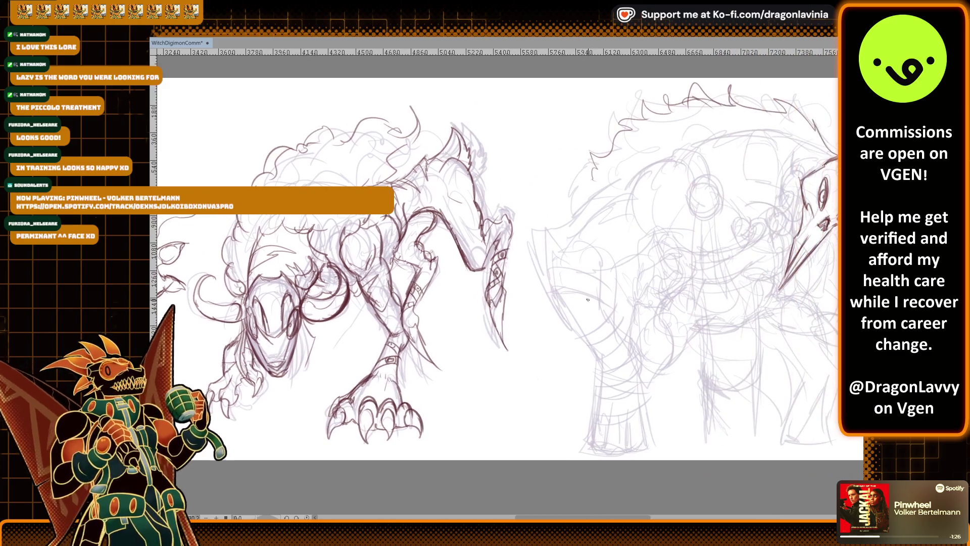
{"action": "scroll", "coordinate": [731, 243], "scroll_direction": "up", "scroll_amount": 2}
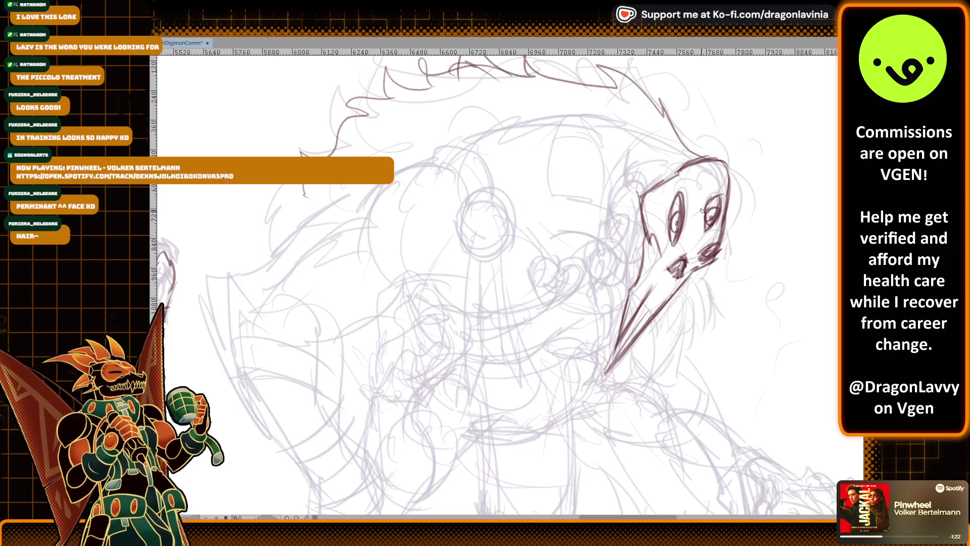
{"action": "scroll", "coordinate": [706, 186], "scroll_direction": "up", "scroll_amount": 1}
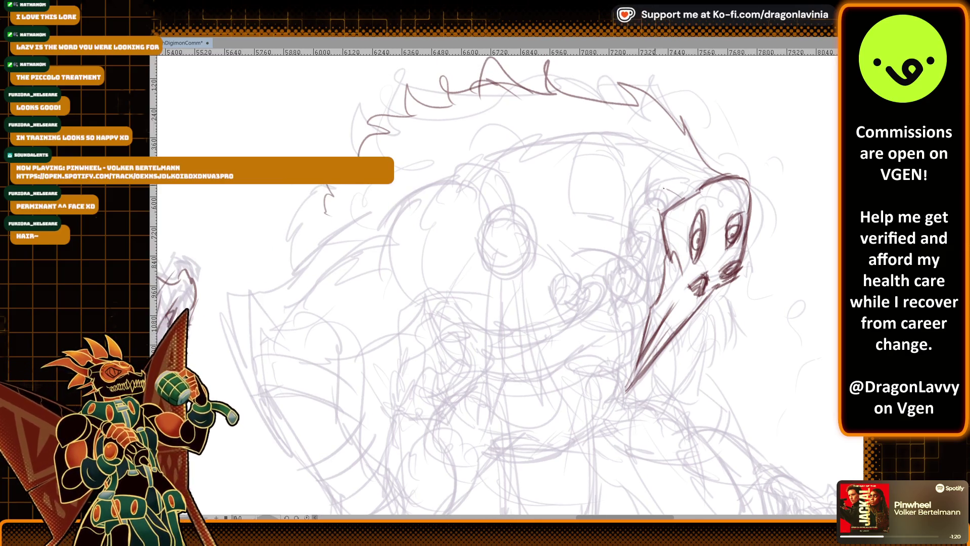
{"action": "left_click_drag", "start_coordinate": [549, 156], "coordinate": [612, 190]}
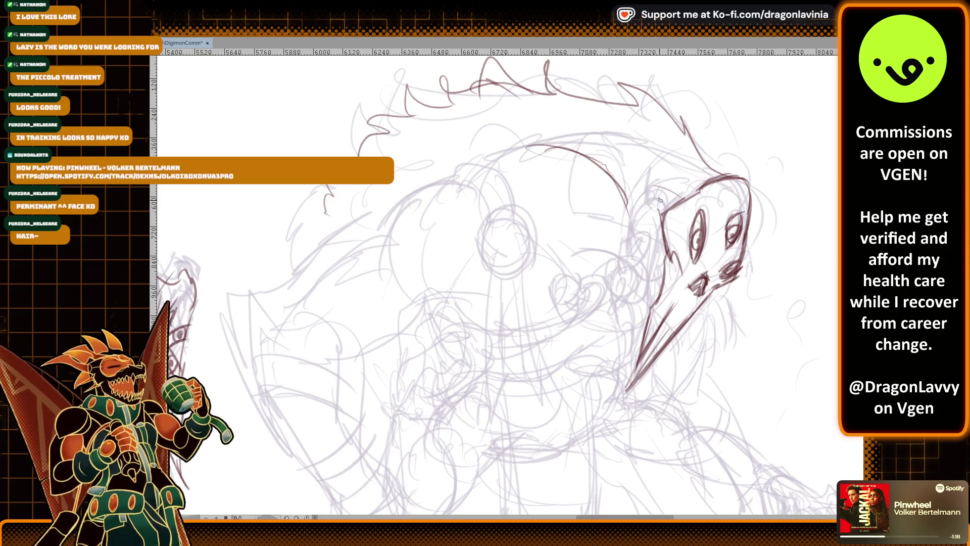
{"action": "scroll", "coordinate": [661, 200], "scroll_direction": "up", "scroll_amount": 2}
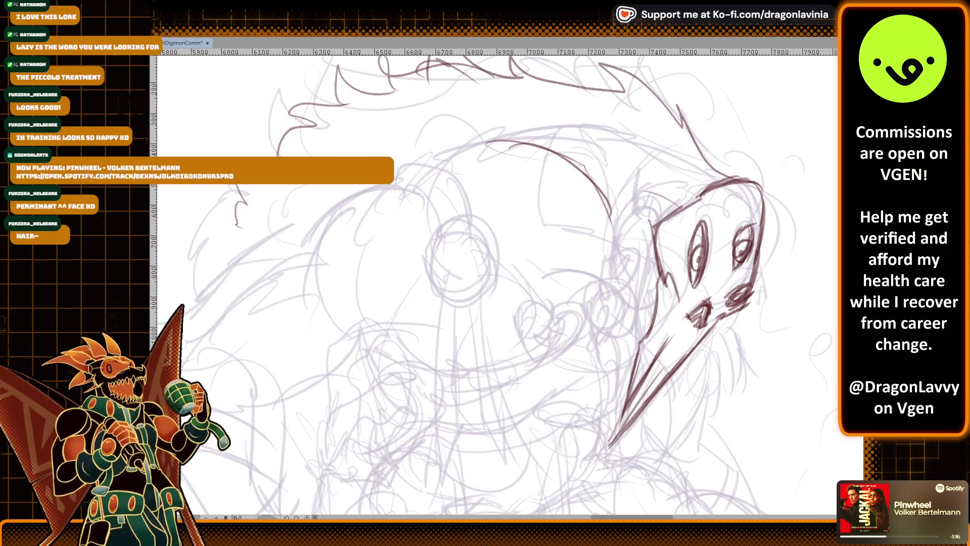
{"action": "scroll", "coordinate": [740, 230], "scroll_direction": "down", "scroll_amount": 4}
{"action": "scroll", "coordinate": [740, 230], "scroll_direction": "down", "scroll_amount": 3}
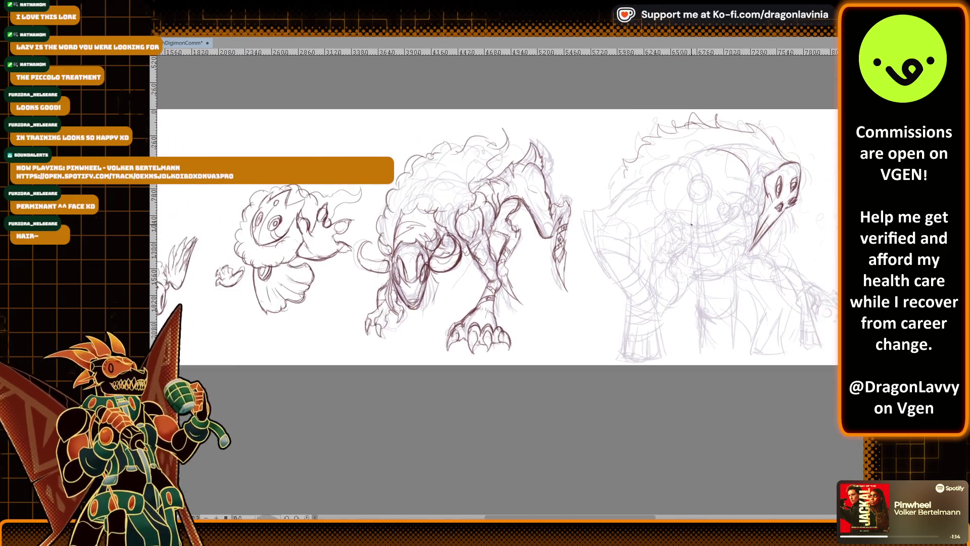
{"action": "scroll", "coordinate": [697, 304], "scroll_direction": "up", "scroll_amount": 3}
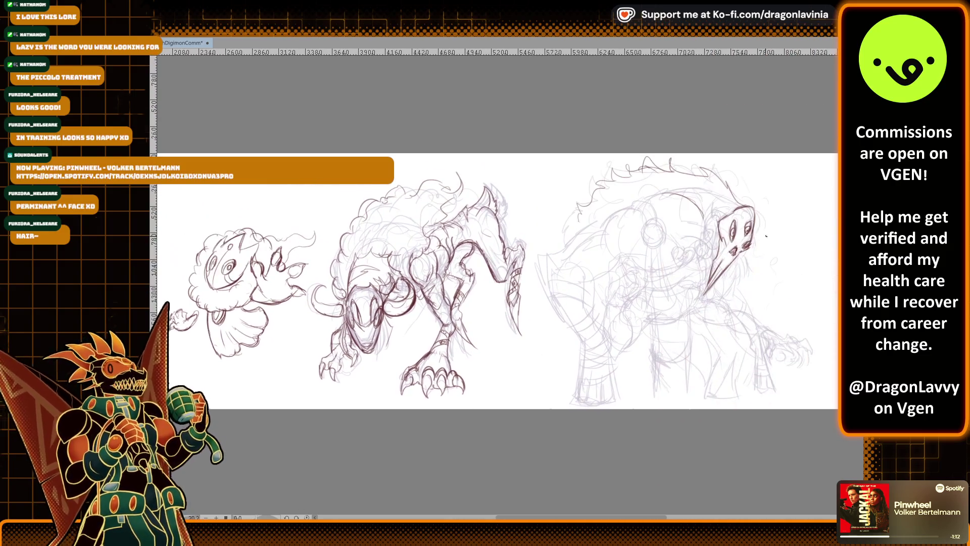
{"action": "scroll", "coordinate": [696, 304], "scroll_direction": "up", "scroll_amount": 3}
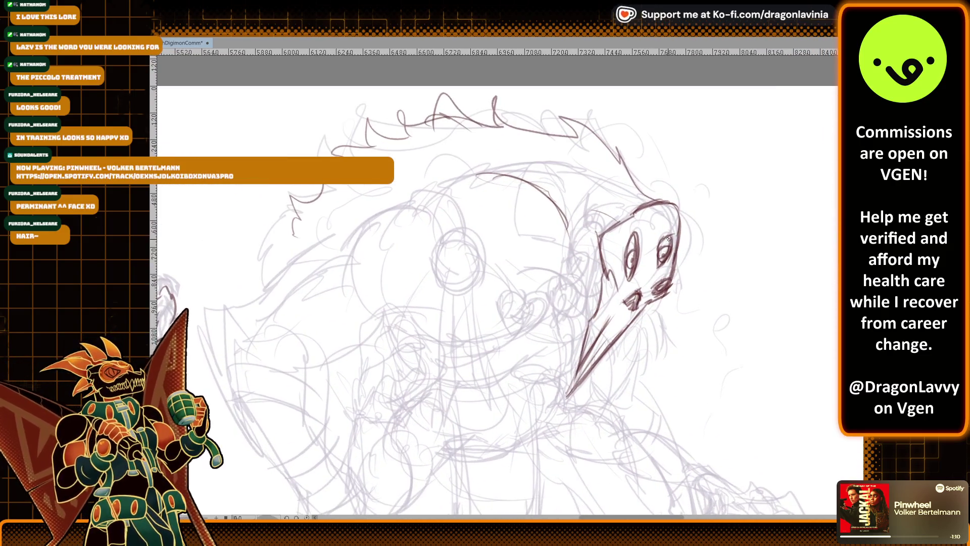
{"action": "scroll", "coordinate": [498, 283], "scroll_direction": "left", "scroll_amount": 3}
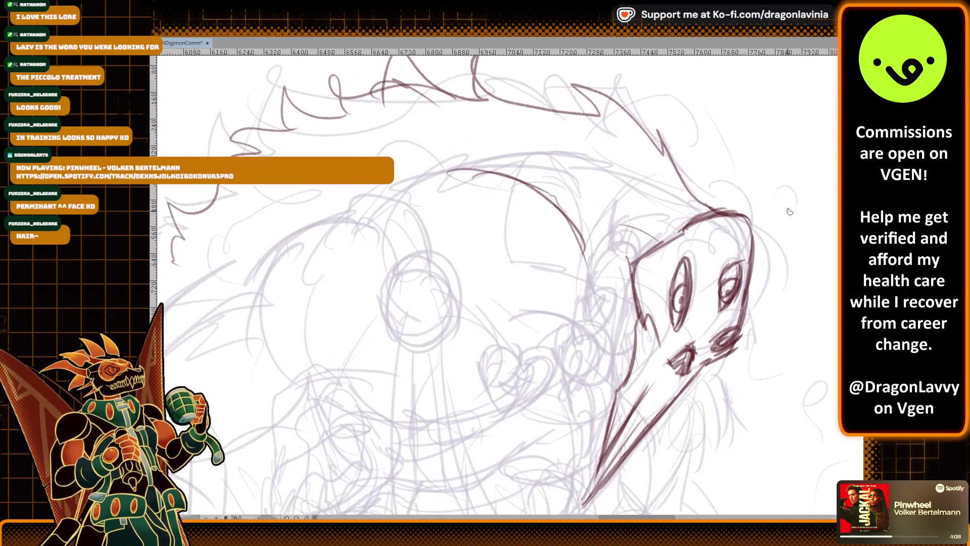
{"action": "scroll", "coordinate": [544, 237], "scroll_direction": "right", "scroll_amount": 3}
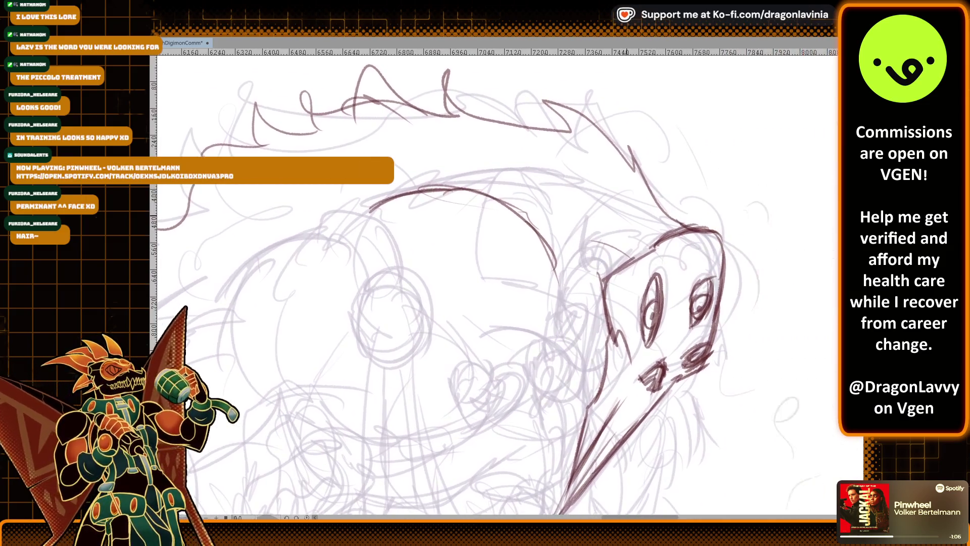
{"action": "scroll", "coordinate": [544, 237], "scroll_direction": "up", "scroll_amount": 1}
Ink the curly braided lock hanging beside the mask's cheek in dark red
{"action": "mouse_move", "coordinate": [544, 237]}
{"action": "left_mouse_down"}
{"action": "mouse_move", "coordinate": [539, 291]}
{"action": "mouse_move", "coordinate": [570, 295]}
{"action": "mouse_move", "coordinate": [546, 364]}
{"action": "left_mouse_up"}
{"action": "left_click_drag", "start_coordinate": [544, 296], "coordinate": [555, 338]}
{"action": "left_click_drag", "start_coordinate": [581, 303], "coordinate": [561, 348]}
{"action": "left_click_drag", "start_coordinate": [548, 299], "coordinate": [576, 288]}
{"action": "mouse_move", "coordinate": [579, 289]}
{"action": "left_mouse_down"}
{"action": "mouse_move", "coordinate": [566, 323]}
{"action": "mouse_move", "coordinate": [520, 338]}
{"action": "mouse_move", "coordinate": [524, 390]}
{"action": "left_mouse_up"}
{"action": "mouse_move", "coordinate": [511, 357]}
{"action": "left_mouse_down"}
{"action": "mouse_move", "coordinate": [535, 418]}
{"action": "mouse_move", "coordinate": [548, 377]}
{"action": "left_mouse_up"}
{"action": "left_click_drag", "start_coordinate": [560, 338], "coordinate": [528, 344]}
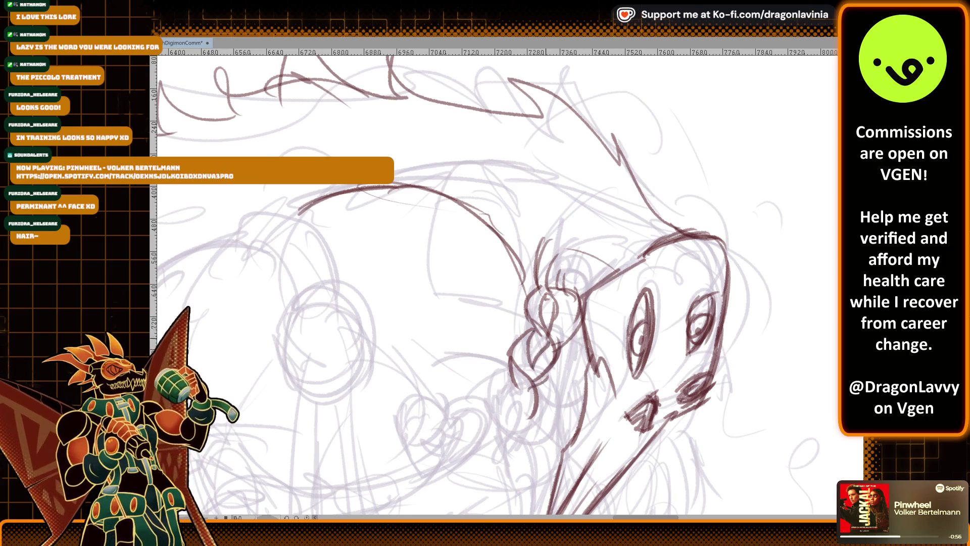
{"action": "left_click_drag", "start_coordinate": [507, 404], "coordinate": [508, 386]}
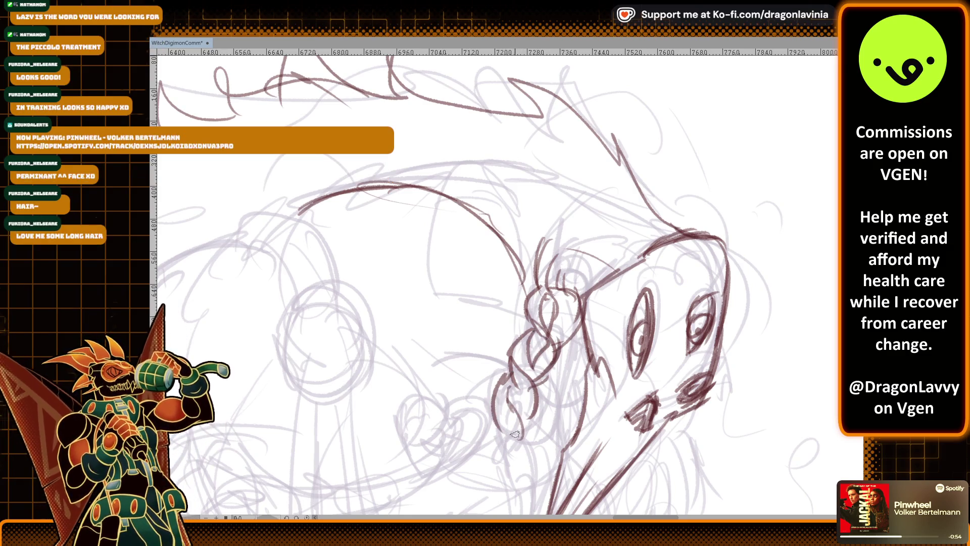
Zoom and pan to frame the beast's head and upper body
{"action": "scroll", "coordinate": [560, 362], "scroll_direction": "down", "scroll_amount": 2}
{"action": "scroll", "coordinate": [631, 259], "scroll_direction": "down", "scroll_amount": 2}
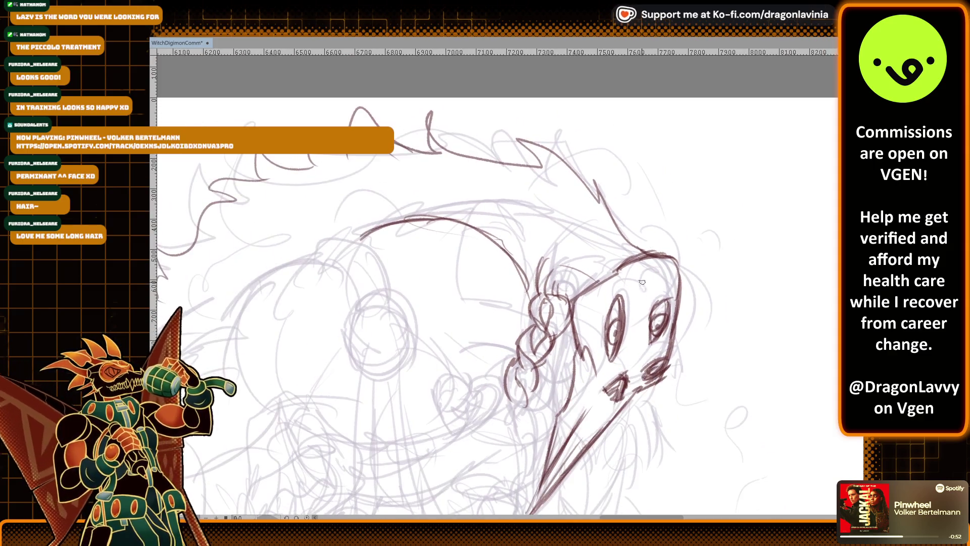
{"action": "left_click_drag", "start_coordinate": [642, 282], "coordinate": [703, 173]}
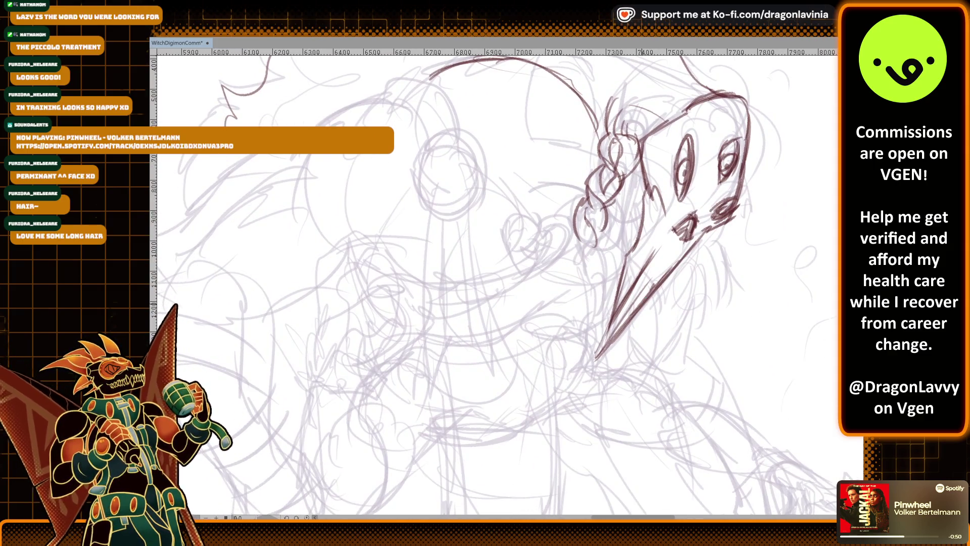
{"action": "scroll", "coordinate": [677, 242], "scroll_direction": "down", "scroll_amount": 3}
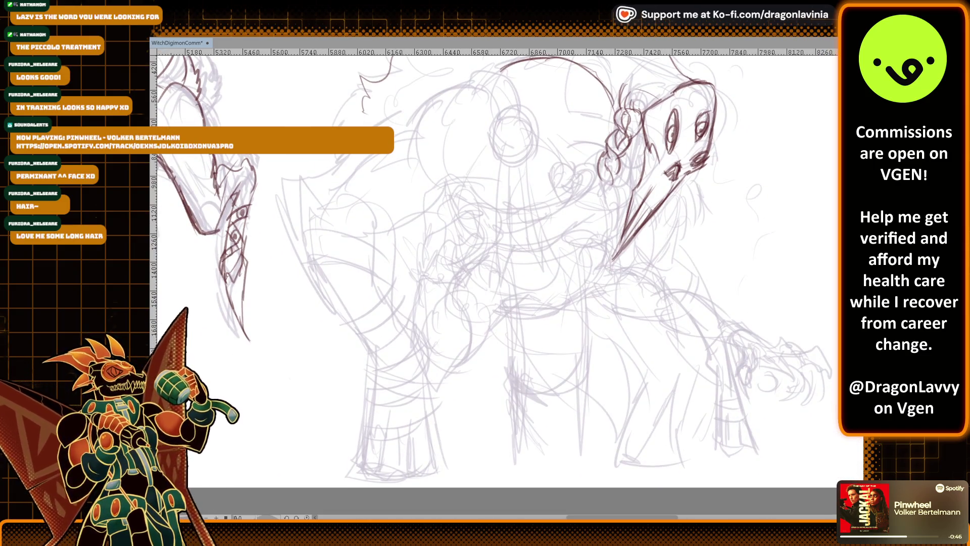
{"action": "scroll", "coordinate": [707, 252], "scroll_direction": "up", "scroll_amount": 2}
{"action": "scroll", "coordinate": [505, 283], "scroll_direction": "up", "scroll_amount": 3}
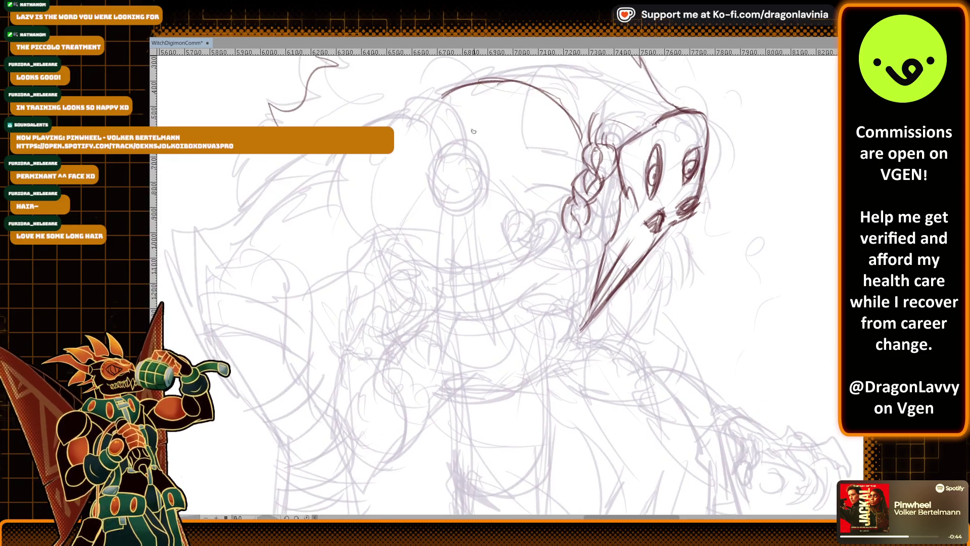
Ink the round ornament's circular outline over the sketch on the beast's neck
{"action": "mouse_move", "coordinate": [472, 275]}
{"action": "left_mouse_down"}
{"action": "mouse_move", "coordinate": [485, 203]}
{"action": "mouse_move", "coordinate": [516, 225]}
{"action": "left_mouse_up"}
{"action": "left_click_drag", "start_coordinate": [457, 223], "coordinate": [477, 291]}
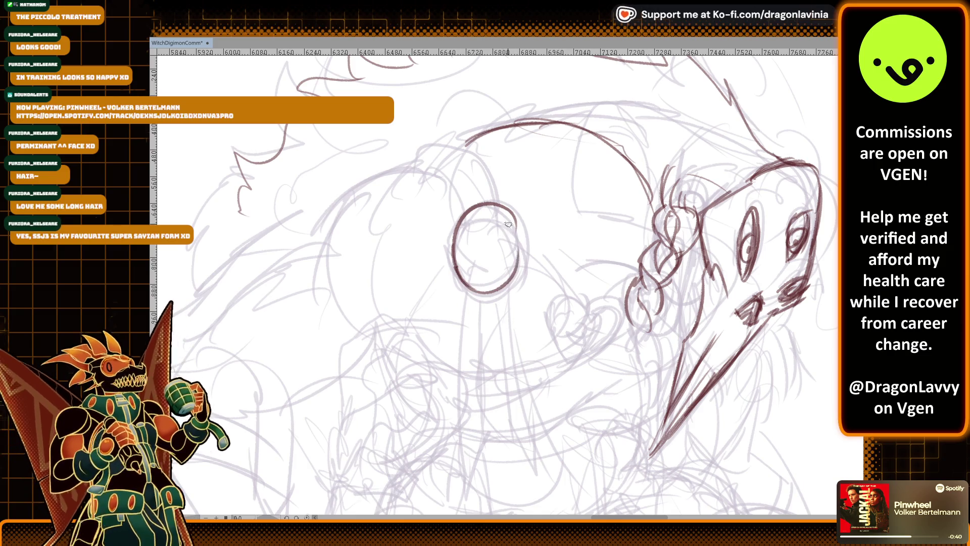
{"action": "mouse_move", "coordinate": [506, 214]}
{"action": "left_mouse_down"}
{"action": "mouse_move", "coordinate": [512, 292]}
{"action": "mouse_move", "coordinate": [489, 285]}
{"action": "left_mouse_up"}
{"action": "mouse_move", "coordinate": [460, 230]}
{"action": "left_mouse_down"}
{"action": "mouse_move", "coordinate": [472, 278]}
{"action": "mouse_move", "coordinate": [485, 269]}
{"action": "left_mouse_up"}
{"action": "left_click_drag", "start_coordinate": [477, 216], "coordinate": [479, 288]}
Draw an inner oval inside the ornament ring, undoing several failed attempts
{"action": "key", "text": "ctrl+z"}
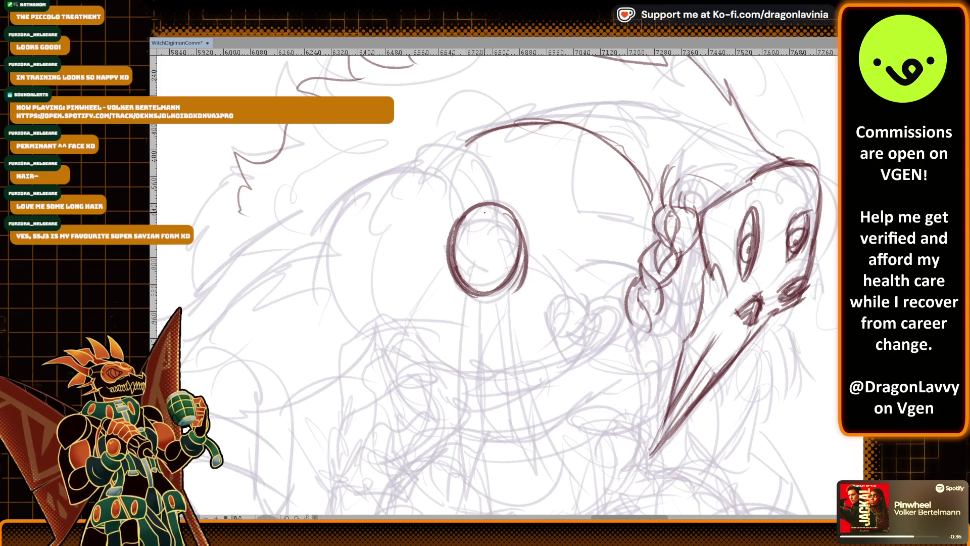
{"action": "mouse_move", "coordinate": [473, 205]}
{"action": "left_mouse_down"}
{"action": "mouse_move", "coordinate": [473, 292]}
{"action": "mouse_move", "coordinate": [505, 278]}
{"action": "left_mouse_up"}
{"action": "key", "text": "ctrl+z"}
{"action": "key", "text": "ctrl+z"}
{"action": "left_click_drag", "start_coordinate": [486, 206], "coordinate": [470, 295]}
{"action": "key", "text": "ctrl+z"}
{"action": "left_click_drag", "start_coordinate": [479, 202], "coordinate": [521, 283]}
{"action": "key", "text": "ctrl+z"}
{"action": "mouse_move", "coordinate": [489, 208]}
{"action": "left_mouse_down"}
{"action": "mouse_move", "coordinate": [466, 253]}
{"action": "mouse_move", "coordinate": [500, 283]}
{"action": "mouse_move", "coordinate": [492, 292]}
{"action": "mouse_move", "coordinate": [506, 279]}
{"action": "left_mouse_up"}
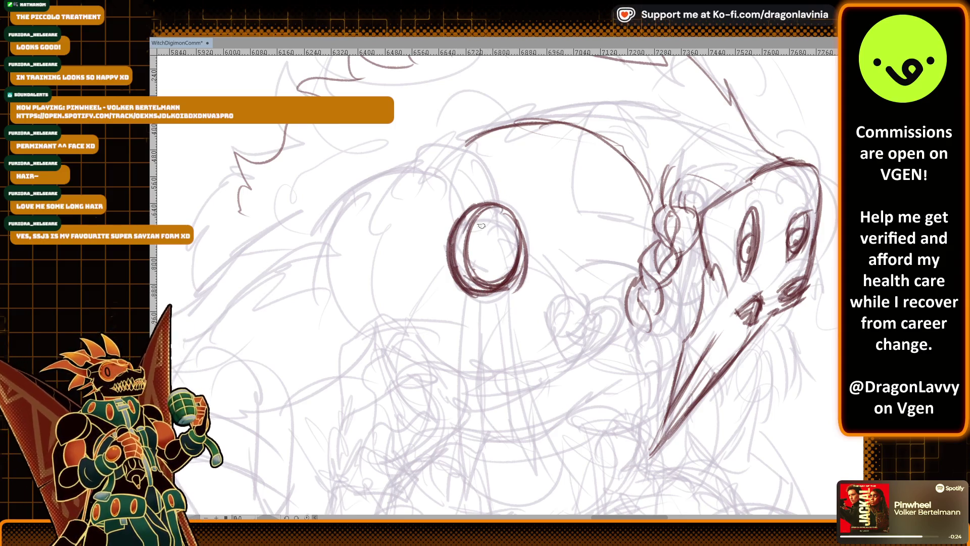
{"action": "left_click_drag", "start_coordinate": [503, 210], "coordinate": [517, 273]}
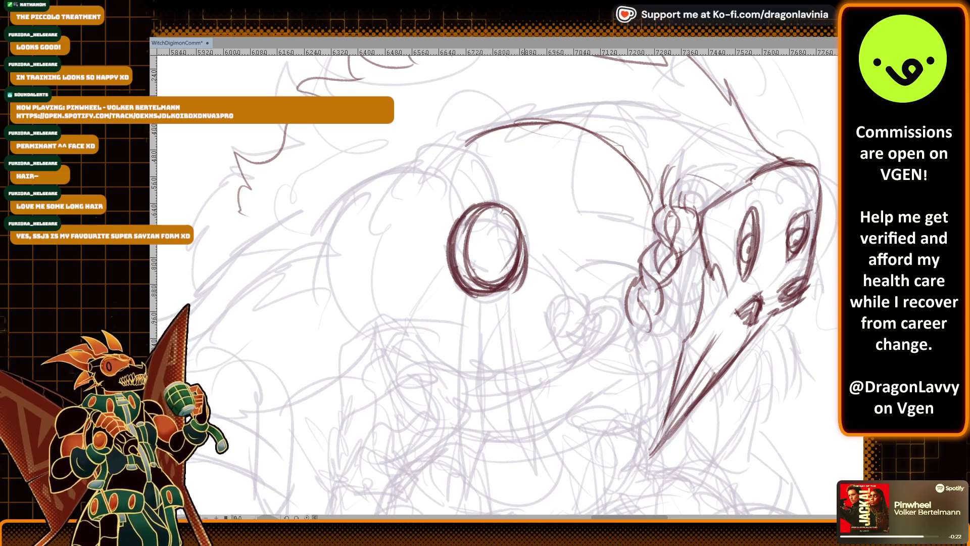
Draw the hanging stem's left edge, bottom end, right edge and an inner line
{"action": "left_click_drag", "start_coordinate": [569, 219], "coordinate": [576, 155]}
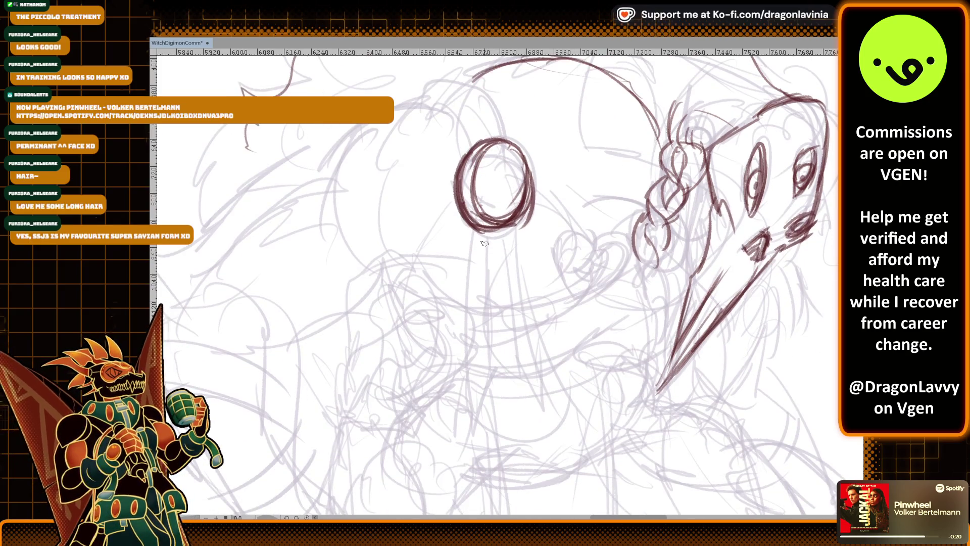
{"action": "left_click_drag", "start_coordinate": [470, 228], "coordinate": [463, 378]}
{"action": "mouse_move", "coordinate": [474, 412]}
{"action": "left_mouse_down"}
{"action": "mouse_move", "coordinate": [484, 368]}
{"action": "mouse_move", "coordinate": [523, 364]}
{"action": "mouse_move", "coordinate": [550, 409]}
{"action": "left_mouse_up"}
{"action": "left_click_drag", "start_coordinate": [518, 217], "coordinate": [546, 401]}
{"action": "left_click_drag", "start_coordinate": [522, 283], "coordinate": [551, 408]}
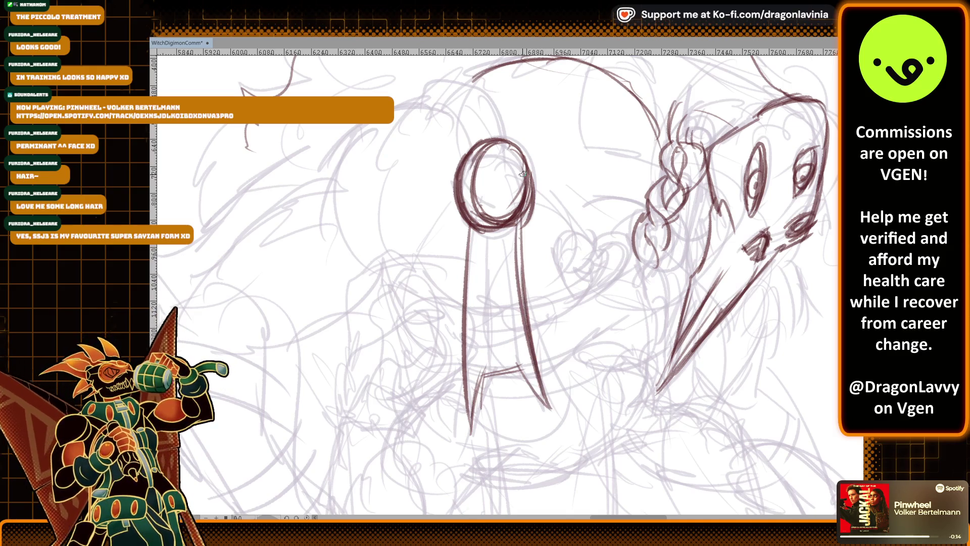
{"action": "left_click_drag", "start_coordinate": [487, 230], "coordinate": [482, 388]}
{"action": "left_click_drag", "start_coordinate": [511, 229], "coordinate": [505, 379]}
Add inner lines along the stem and line the bottom of the ornament ring
{"action": "scroll", "coordinate": [511, 212], "scroll_direction": "down", "scroll_amount": 3}
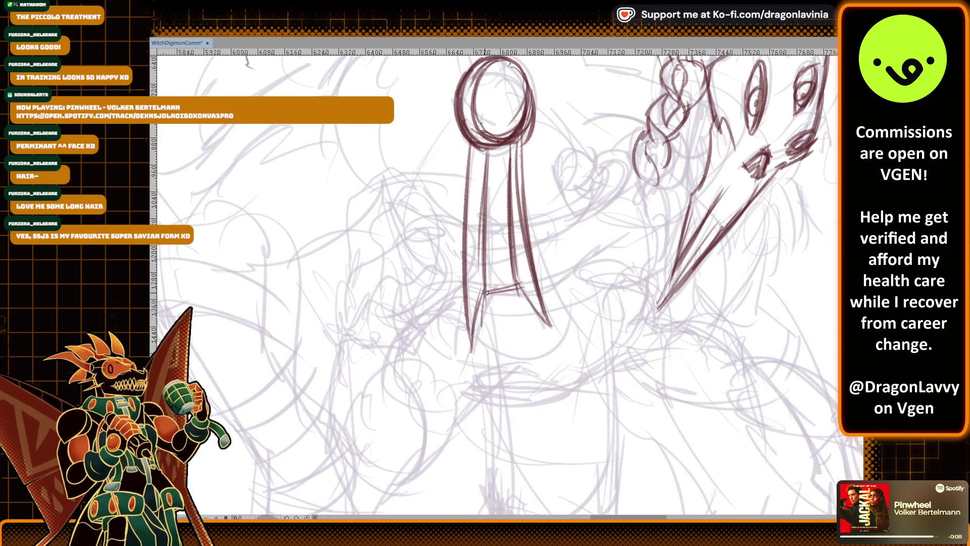
{"action": "mouse_move", "coordinate": [515, 147]}
{"action": "left_mouse_down"}
{"action": "mouse_move", "coordinate": [517, 295]}
{"action": "mouse_move", "coordinate": [534, 296]}
{"action": "left_mouse_up"}
{"action": "scroll", "coordinate": [505, 228], "scroll_direction": "up", "scroll_amount": 2}
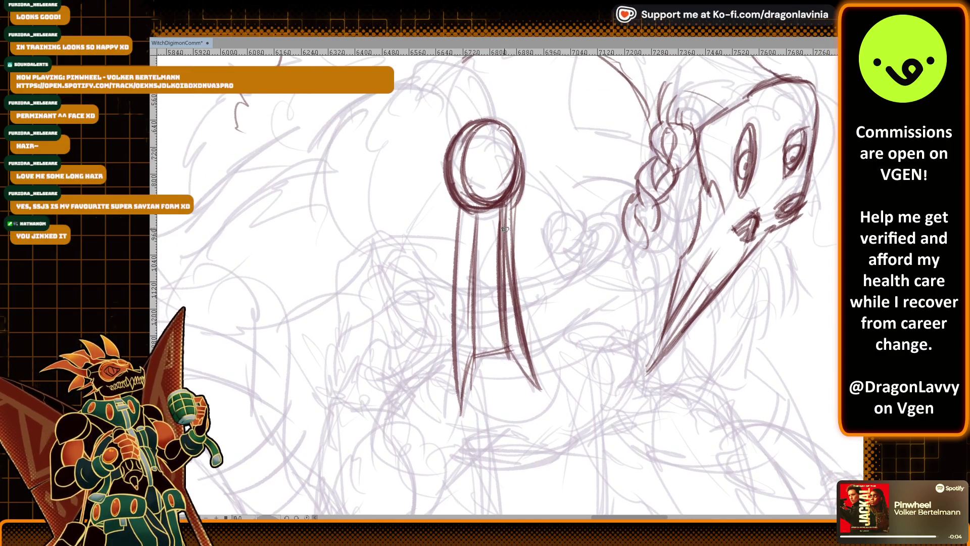
{"action": "left_click_drag", "start_coordinate": [474, 210], "coordinate": [478, 348]}
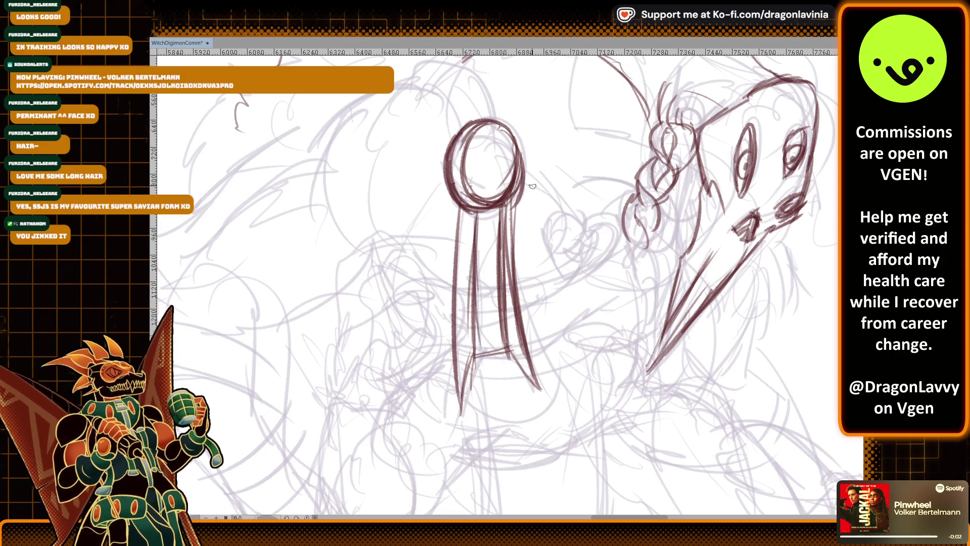
{"action": "scroll", "coordinate": [533, 187], "scroll_direction": "up", "scroll_amount": 2}
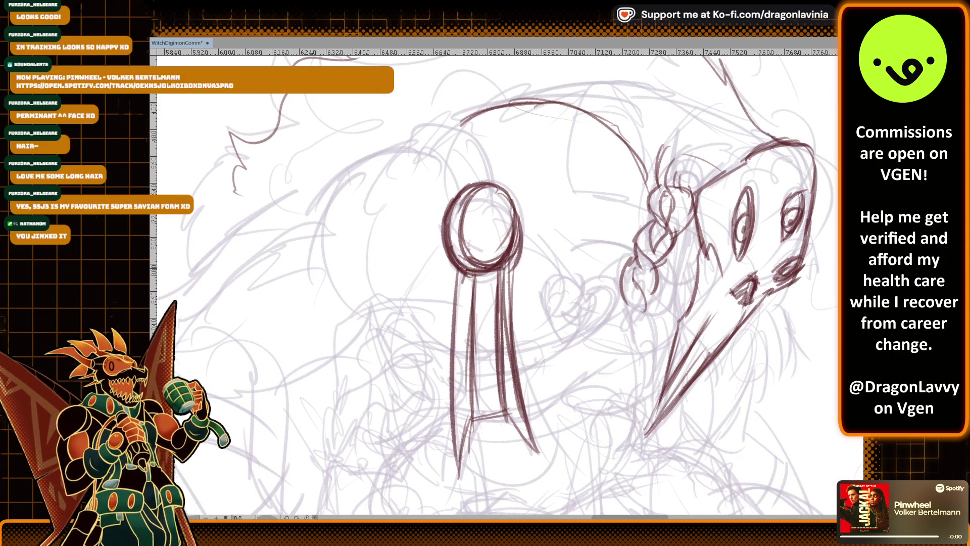
{"action": "mouse_move", "coordinate": [468, 269]}
{"action": "left_mouse_down"}
{"action": "mouse_move", "coordinate": [510, 270]}
{"action": "mouse_move", "coordinate": [499, 283]}
{"action": "mouse_move", "coordinate": [502, 411]}
{"action": "left_mouse_up"}
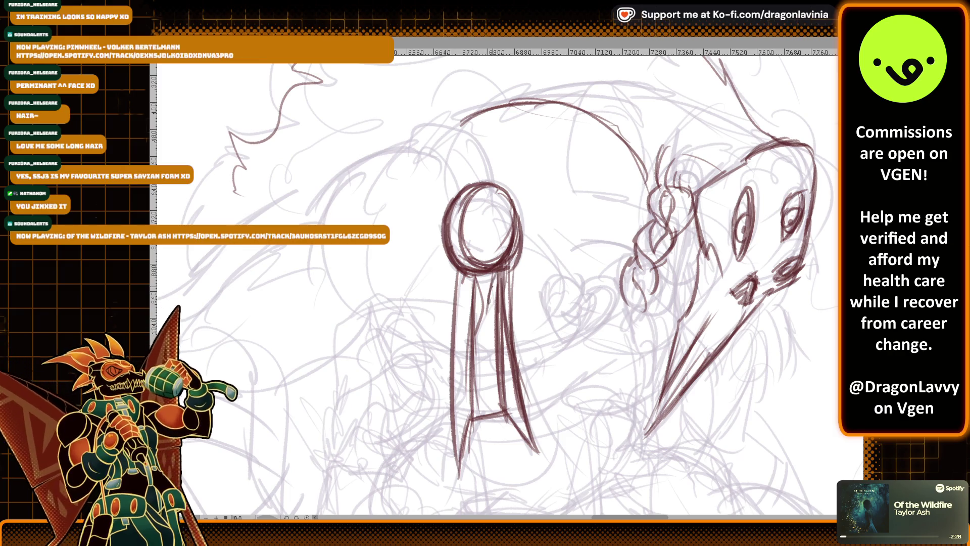
{"action": "mouse_move", "coordinate": [496, 329]}
{"action": "left_mouse_down"}
{"action": "mouse_move", "coordinate": [491, 383]}
{"action": "mouse_move", "coordinate": [472, 417]}
{"action": "left_mouse_up"}
{"action": "scroll", "coordinate": [503, 195], "scroll_direction": "up", "scroll_amount": 2}
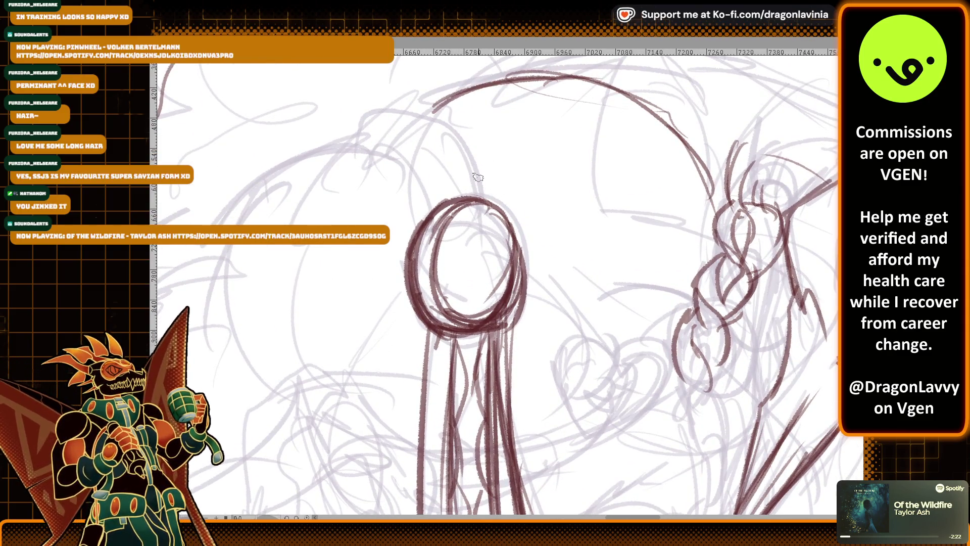
Erase the ring's dark strokes and redraw it with inner curves, diagonal strokes and a neck V
{"action": "key", "text": "e"}
{"action": "mouse_move", "coordinate": [415, 273]}
{"action": "left_mouse_down"}
{"action": "mouse_move", "coordinate": [439, 318]}
{"action": "mouse_move", "coordinate": [526, 253]}
{"action": "mouse_move", "coordinate": [414, 226]}
{"action": "mouse_move", "coordinate": [429, 324]}
{"action": "mouse_move", "coordinate": [485, 353]}
{"action": "mouse_move", "coordinate": [475, 363]}
{"action": "mouse_move", "coordinate": [491, 305]}
{"action": "mouse_move", "coordinate": [450, 197]}
{"action": "mouse_move", "coordinate": [520, 283]}
{"action": "mouse_move", "coordinate": [511, 329]}
{"action": "left_mouse_up"}
{"action": "key", "text": "p"}
{"action": "mouse_move", "coordinate": [447, 206]}
{"action": "left_mouse_down"}
{"action": "mouse_move", "coordinate": [431, 285]}
{"action": "mouse_move", "coordinate": [443, 235]}
{"action": "left_mouse_up"}
{"action": "mouse_move", "coordinate": [485, 201]}
{"action": "left_mouse_down"}
{"action": "mouse_move", "coordinate": [490, 308]}
{"action": "mouse_move", "coordinate": [437, 374]}
{"action": "left_mouse_up"}
{"action": "mouse_move", "coordinate": [438, 320]}
{"action": "left_mouse_down"}
{"action": "mouse_move", "coordinate": [488, 365]}
{"action": "mouse_move", "coordinate": [502, 293]}
{"action": "mouse_move", "coordinate": [499, 330]}
{"action": "left_mouse_up"}
{"action": "mouse_move", "coordinate": [449, 278]}
{"action": "left_mouse_down"}
{"action": "mouse_move", "coordinate": [453, 232]}
{"action": "mouse_move", "coordinate": [475, 313]}
{"action": "left_mouse_up"}
{"action": "left_click_drag", "start_coordinate": [444, 284], "coordinate": [451, 291]}
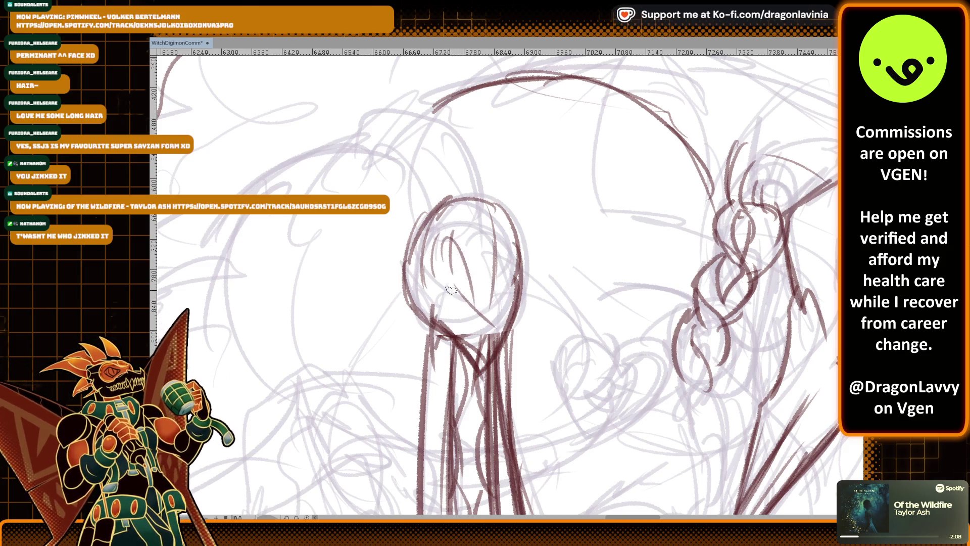
{"action": "mouse_move", "coordinate": [443, 250]}
{"action": "left_mouse_down"}
{"action": "mouse_move", "coordinate": [470, 333]}
{"action": "mouse_move", "coordinate": [468, 284]}
{"action": "left_mouse_up"}
{"action": "mouse_move", "coordinate": [508, 336]}
{"action": "left_mouse_down"}
{"action": "mouse_move", "coordinate": [523, 280]}
{"action": "mouse_move", "coordinate": [495, 346]}
{"action": "left_mouse_up"}
{"action": "mouse_move", "coordinate": [448, 248]}
{"action": "left_mouse_down"}
{"action": "mouse_move", "coordinate": [470, 326]}
{"action": "mouse_move", "coordinate": [475, 314]}
{"action": "left_mouse_up"}
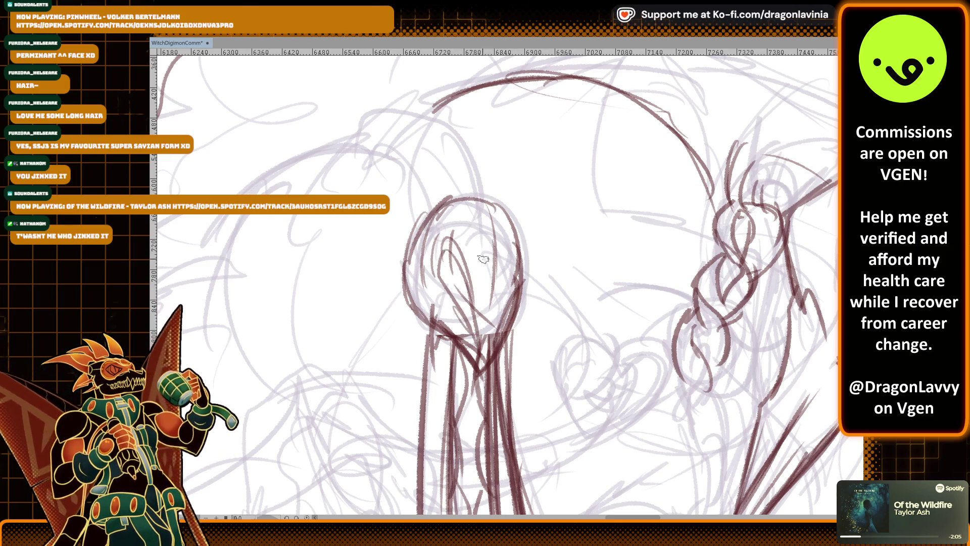
{"action": "scroll", "coordinate": [492, 228], "scroll_direction": "down", "scroll_amount": 4}
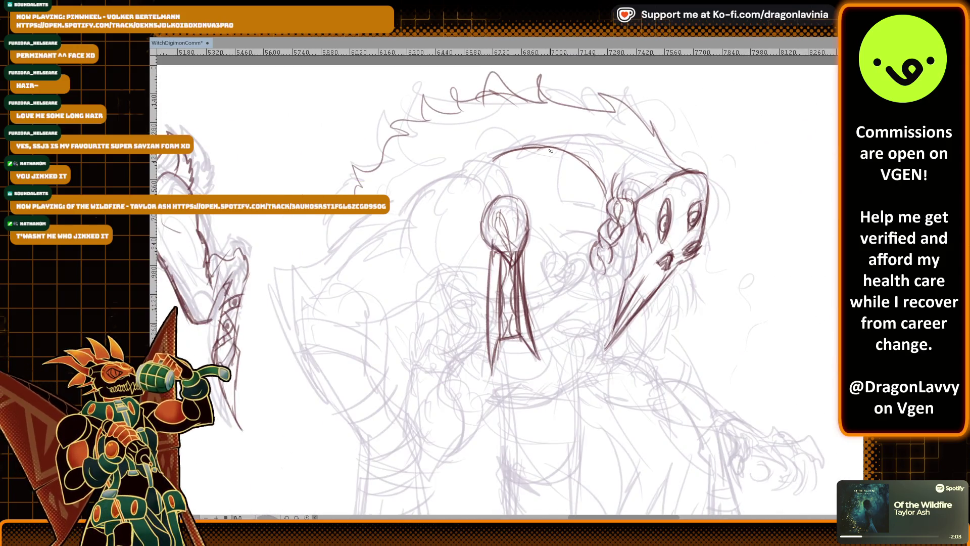
Ink the upper ring and the horn arcs arching over the ornament
{"action": "scroll", "coordinate": [450, 268], "scroll_direction": "up", "scroll_amount": 4}
{"action": "mouse_move", "coordinate": [489, 253]}
{"action": "left_mouse_down"}
{"action": "mouse_move", "coordinate": [526, 233]}
{"action": "mouse_move", "coordinate": [524, 242]}
{"action": "mouse_move", "coordinate": [524, 216]}
{"action": "left_mouse_up"}
{"action": "mouse_move", "coordinate": [419, 175]}
{"action": "left_mouse_down"}
{"action": "mouse_move", "coordinate": [476, 224]}
{"action": "mouse_move", "coordinate": [470, 158]}
{"action": "mouse_move", "coordinate": [525, 217]}
{"action": "mouse_move", "coordinate": [489, 225]}
{"action": "left_mouse_up"}
{"action": "left_click_drag", "start_coordinate": [476, 164], "coordinate": [512, 210]}
{"action": "scroll", "coordinate": [638, 326], "scroll_direction": "down", "scroll_amount": 5}
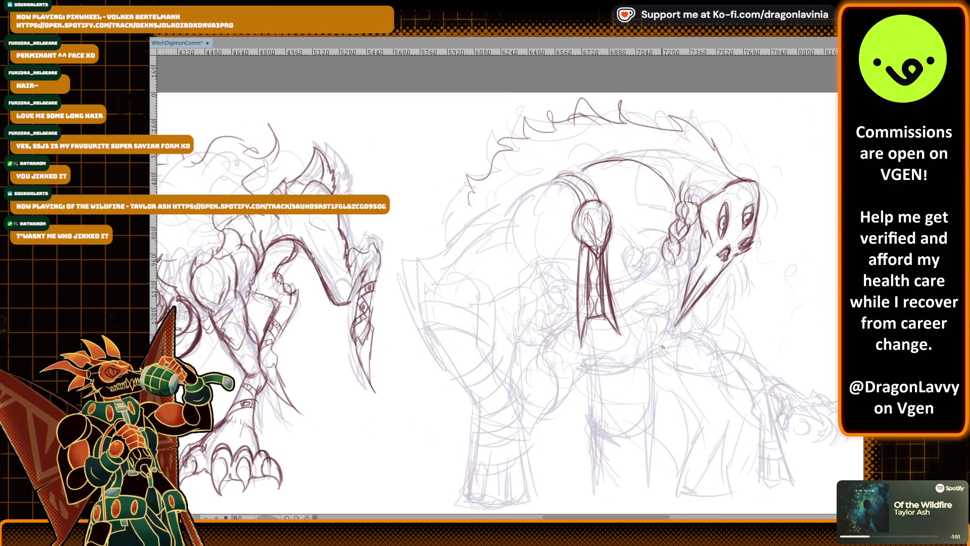
{"action": "scroll", "coordinate": [663, 347], "scroll_direction": "down", "scroll_amount": 3}
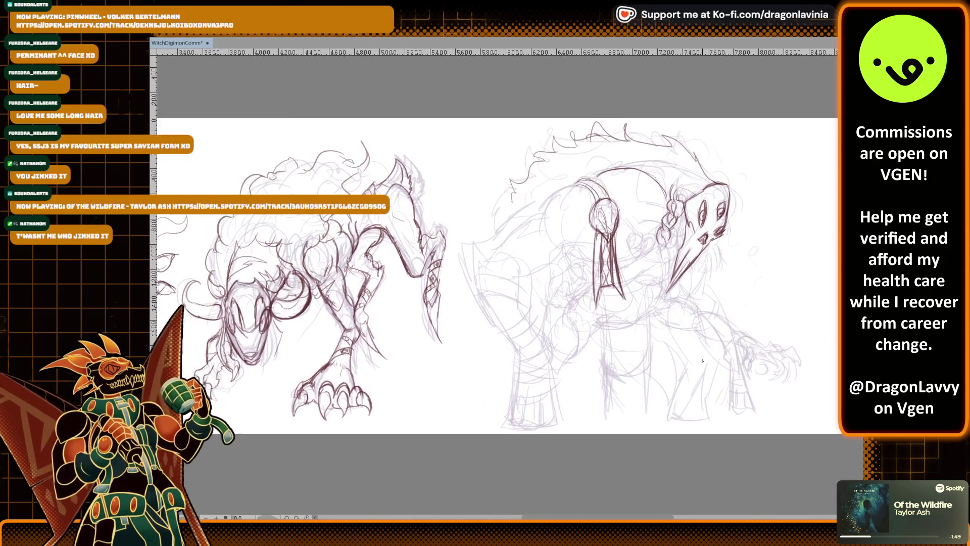
{"action": "scroll", "coordinate": [702, 360], "scroll_direction": "up", "scroll_amount": 2}
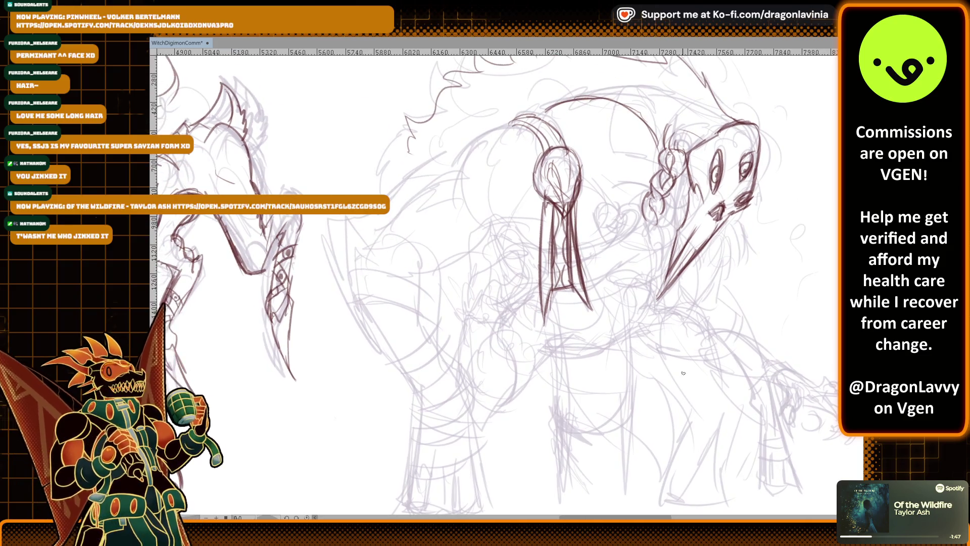
{"action": "scroll", "coordinate": [729, 397], "scroll_direction": "up", "scroll_amount": 2}
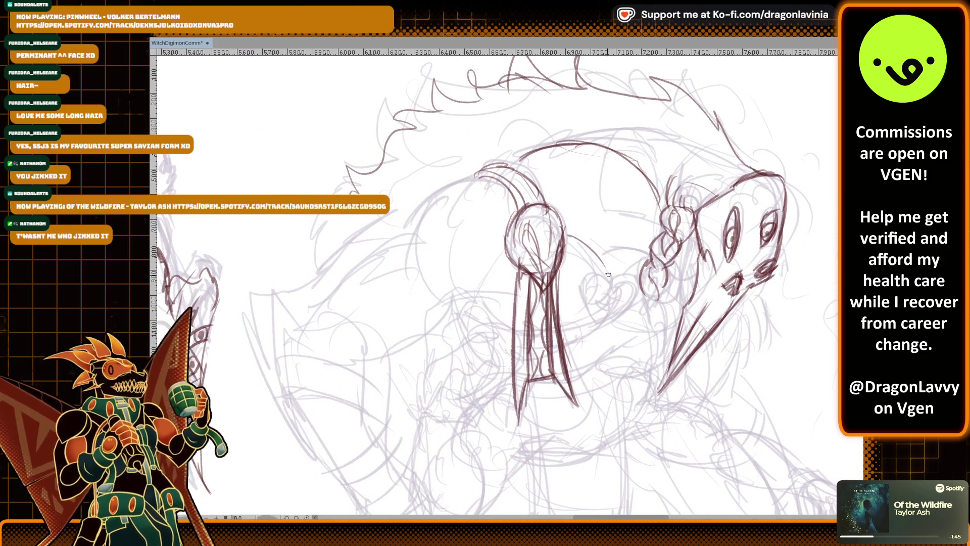
Draw the curved neck line toward the head and the knobbed neck segment
{"action": "mouse_move", "coordinate": [504, 321]}
{"action": "left_mouse_down"}
{"action": "mouse_move", "coordinate": [520, 331]}
{"action": "mouse_move", "coordinate": [591, 316]}
{"action": "mouse_move", "coordinate": [662, 320]}
{"action": "mouse_move", "coordinate": [608, 326]}
{"action": "left_mouse_up"}
{"action": "scroll", "coordinate": [621, 263], "scroll_direction": "up", "scroll_amount": 2}
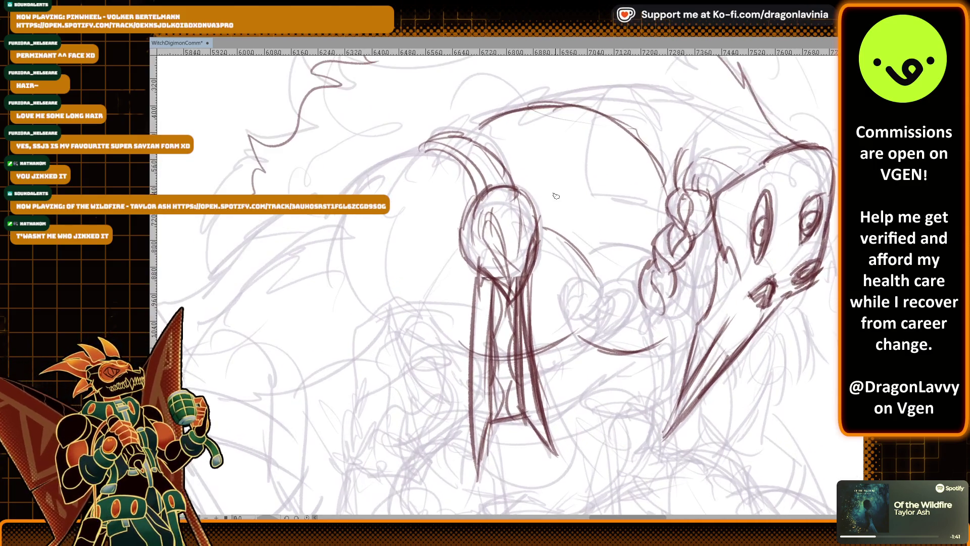
{"action": "left_click_drag", "start_coordinate": [571, 370], "coordinate": [539, 409]}
{"action": "left_click_drag", "start_coordinate": [559, 383], "coordinate": [591, 334]}
{"action": "mouse_move", "coordinate": [609, 288]}
{"action": "left_mouse_down"}
{"action": "mouse_move", "coordinate": [614, 331]}
{"action": "mouse_move", "coordinate": [572, 360]}
{"action": "mouse_move", "coordinate": [612, 314]}
{"action": "mouse_move", "coordinate": [574, 358]}
{"action": "left_mouse_up"}
{"action": "left_click_drag", "start_coordinate": [600, 315], "coordinate": [577, 326]}
{"action": "left_click_drag", "start_coordinate": [606, 279], "coordinate": [566, 324]}
Add short strokes near the neck knot
{"action": "scroll", "coordinate": [639, 221], "scroll_direction": "down", "scroll_amount": 2}
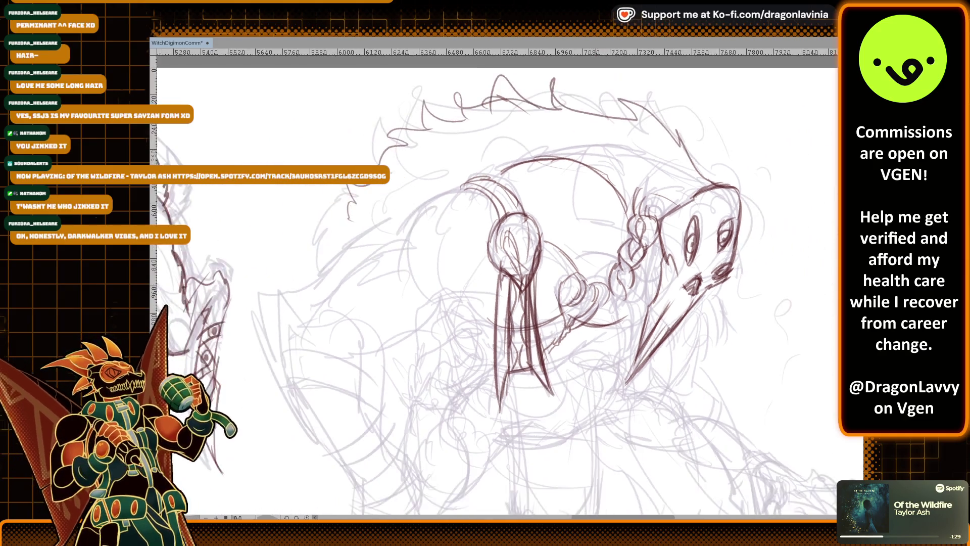
{"action": "scroll", "coordinate": [668, 241], "scroll_direction": "up", "scroll_amount": 2}
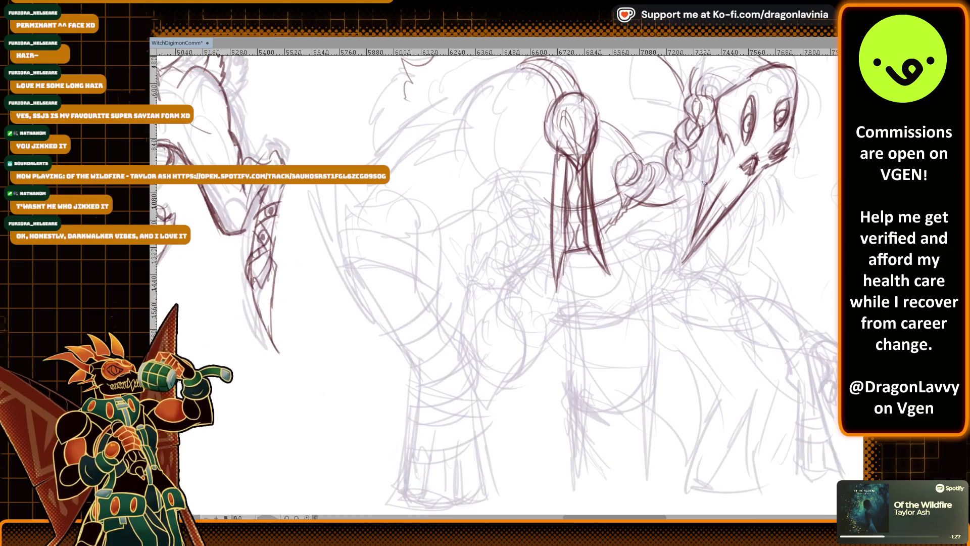
{"action": "scroll", "coordinate": [668, 240], "scroll_direction": "down", "scroll_amount": 2}
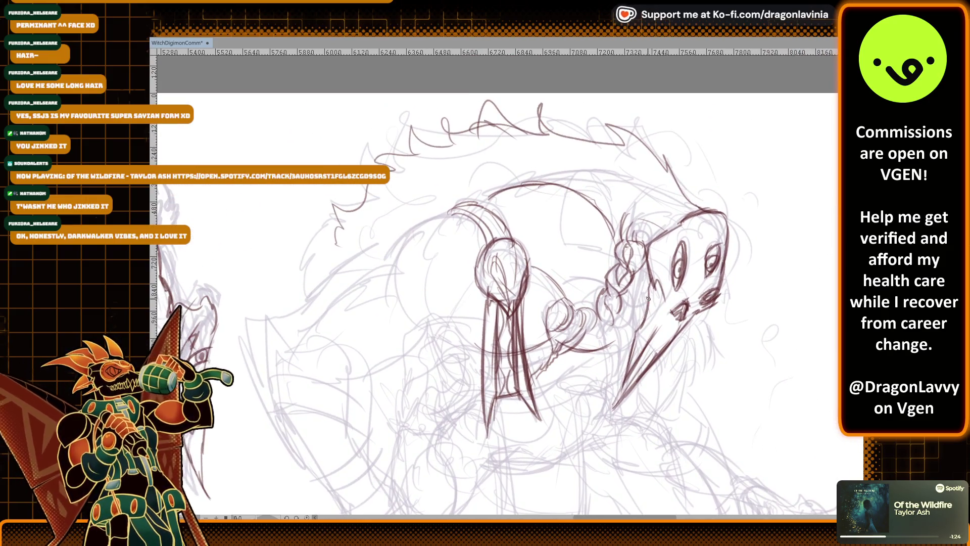
{"action": "left_click_drag", "start_coordinate": [596, 291], "coordinate": [618, 252]}
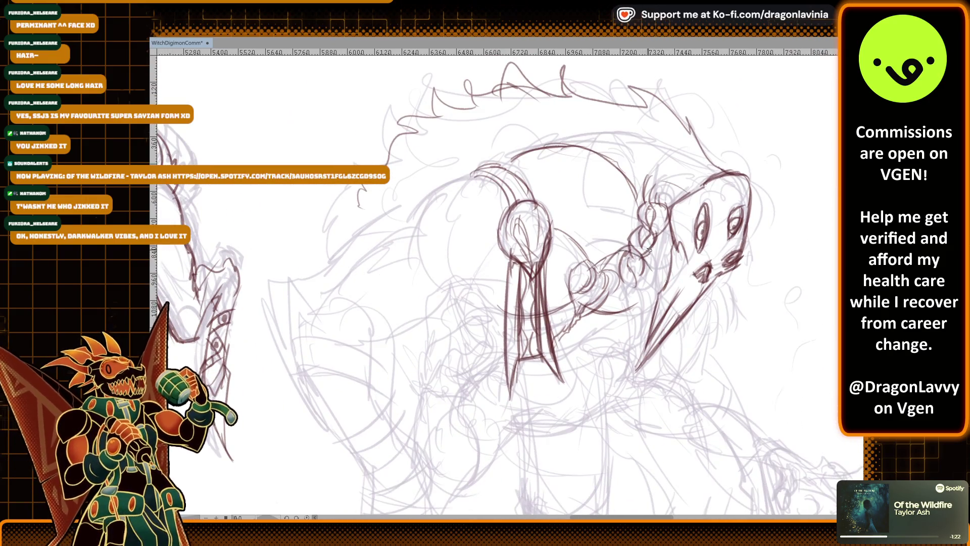
{"action": "left_click_drag", "start_coordinate": [640, 259], "coordinate": [655, 302]}
{"action": "left_click_drag", "start_coordinate": [583, 287], "coordinate": [673, 199]}
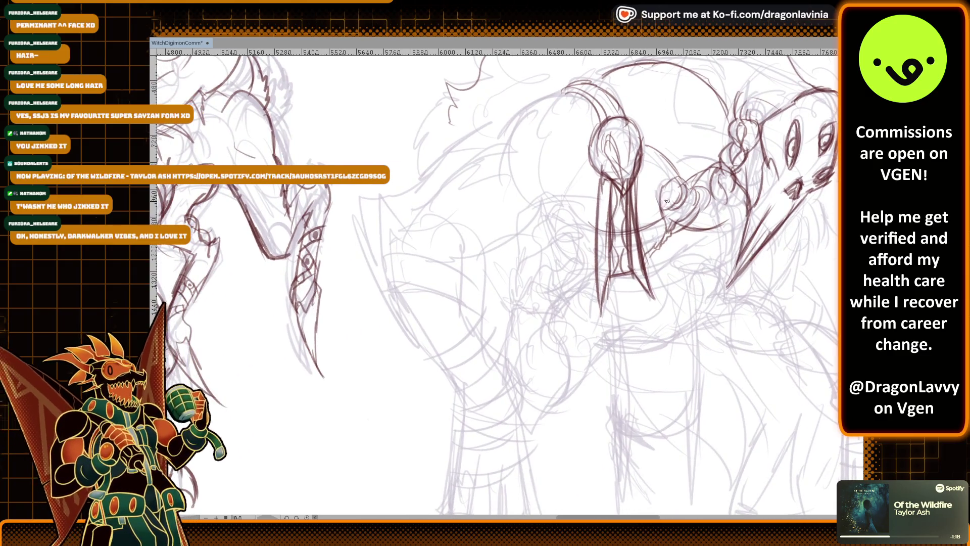
Ink the horn arcs and the chest contour extending into the upper front leg
{"action": "mouse_move", "coordinate": [516, 208]}
{"action": "left_mouse_down"}
{"action": "mouse_move", "coordinate": [561, 192]}
{"action": "mouse_move", "coordinate": [590, 209]}
{"action": "left_mouse_up"}
{"action": "mouse_move", "coordinate": [568, 94]}
{"action": "left_mouse_down"}
{"action": "mouse_move", "coordinate": [523, 107]}
{"action": "mouse_move", "coordinate": [499, 155]}
{"action": "mouse_move", "coordinate": [581, 168]}
{"action": "left_mouse_up"}
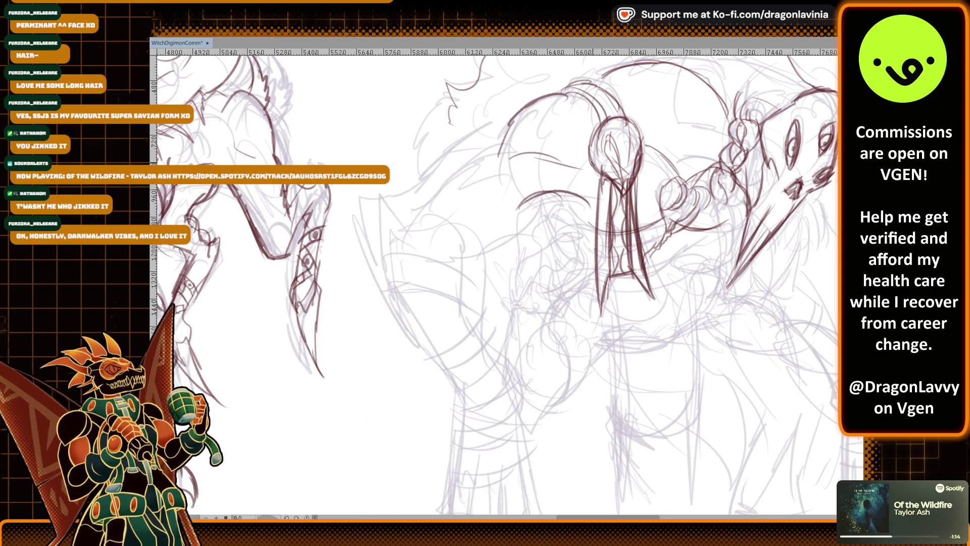
{"action": "left_click_drag", "start_coordinate": [507, 161], "coordinate": [577, 172]}
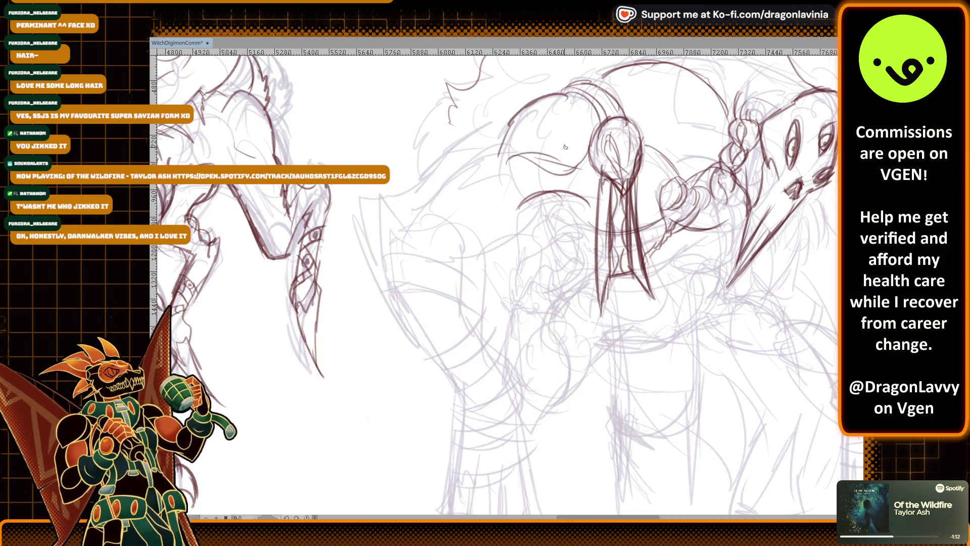
{"action": "mouse_move", "coordinate": [507, 133]}
{"action": "left_mouse_down"}
{"action": "mouse_move", "coordinate": [456, 154]}
{"action": "mouse_move", "coordinate": [433, 196]}
{"action": "mouse_move", "coordinate": [393, 221]}
{"action": "left_mouse_up"}
{"action": "mouse_move", "coordinate": [458, 258]}
{"action": "left_mouse_down"}
{"action": "mouse_move", "coordinate": [495, 239]}
{"action": "mouse_move", "coordinate": [556, 181]}
{"action": "left_mouse_up"}
{"action": "left_click_drag", "start_coordinate": [452, 222], "coordinate": [506, 190]}
Trace the leg curve from the shoulder down both sides of the lower leg toward the foot
{"action": "scroll", "coordinate": [485, 167], "scroll_direction": "down", "scroll_amount": 3}
{"action": "mouse_move", "coordinate": [442, 157]}
{"action": "left_mouse_down"}
{"action": "mouse_move", "coordinate": [463, 146]}
{"action": "mouse_move", "coordinate": [480, 257]}
{"action": "left_mouse_up"}
{"action": "mouse_move", "coordinate": [376, 125]}
{"action": "left_mouse_down"}
{"action": "mouse_move", "coordinate": [373, 164]}
{"action": "mouse_move", "coordinate": [464, 309]}
{"action": "left_mouse_up"}
{"action": "mouse_move", "coordinate": [483, 256]}
{"action": "left_mouse_down"}
{"action": "mouse_move", "coordinate": [534, 309]}
{"action": "mouse_move", "coordinate": [536, 340]}
{"action": "left_mouse_up"}
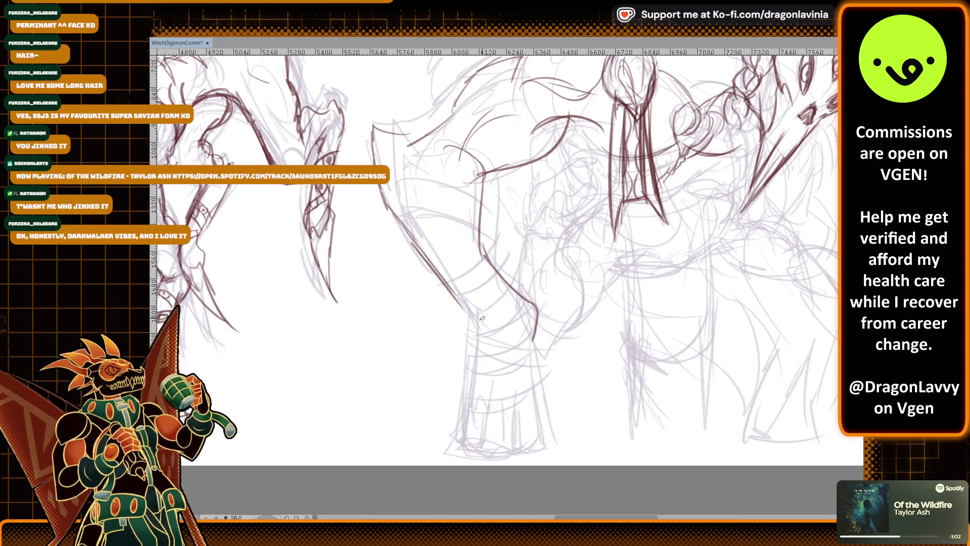
{"action": "mouse_move", "coordinate": [454, 295]}
{"action": "left_mouse_down"}
{"action": "mouse_move", "coordinate": [474, 340]}
{"action": "mouse_move", "coordinate": [447, 423]}
{"action": "left_mouse_up"}
{"action": "left_click_drag", "start_coordinate": [465, 359], "coordinate": [432, 433]}
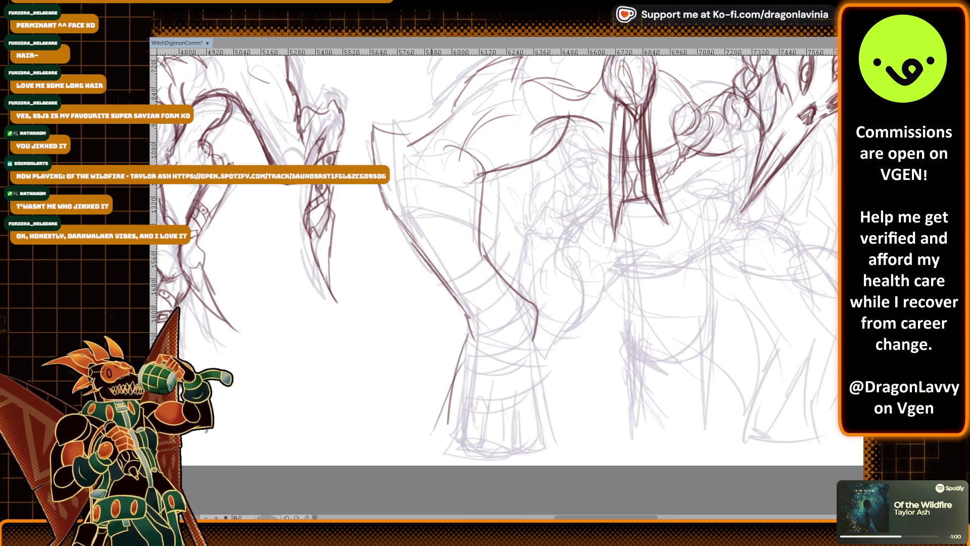
{"action": "left_click_drag", "start_coordinate": [474, 320], "coordinate": [449, 449]}
{"action": "left_click_drag", "start_coordinate": [534, 326], "coordinate": [540, 451]}
{"action": "scroll", "coordinate": [549, 376], "scroll_direction": "up", "scroll_amount": 2}
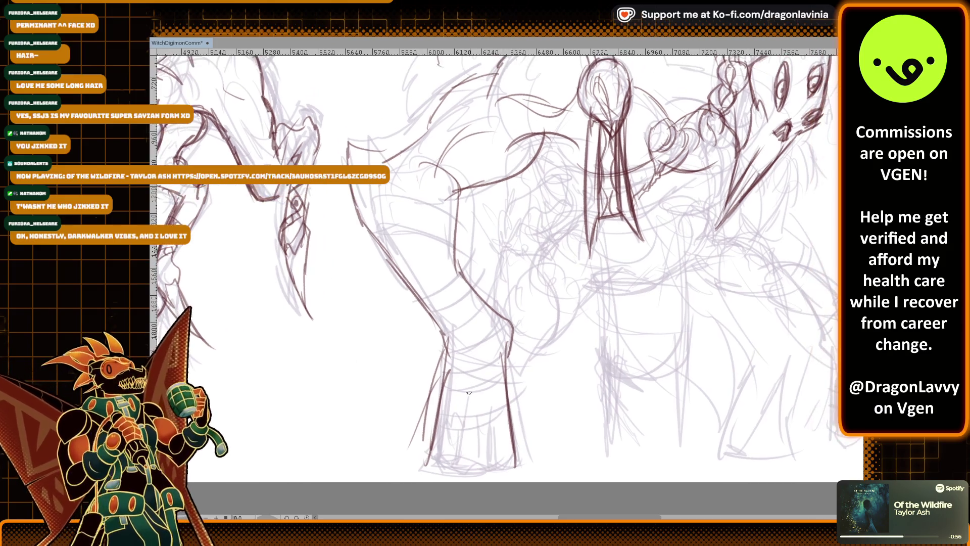
Ink a line beside the front leg plus first knee and shin lines
{"action": "scroll", "coordinate": [587, 324], "scroll_direction": "right", "scroll_amount": 2}
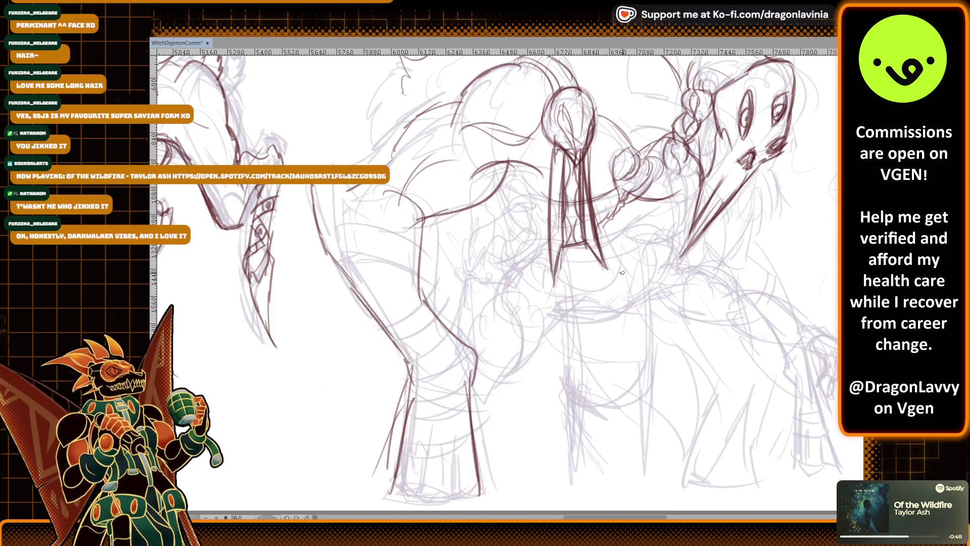
{"action": "mouse_move", "coordinate": [781, 121]}
{"action": "left_mouse_down"}
{"action": "mouse_move", "coordinate": [751, 134]}
{"action": "mouse_move", "coordinate": [763, 211]}
{"action": "left_mouse_up"}
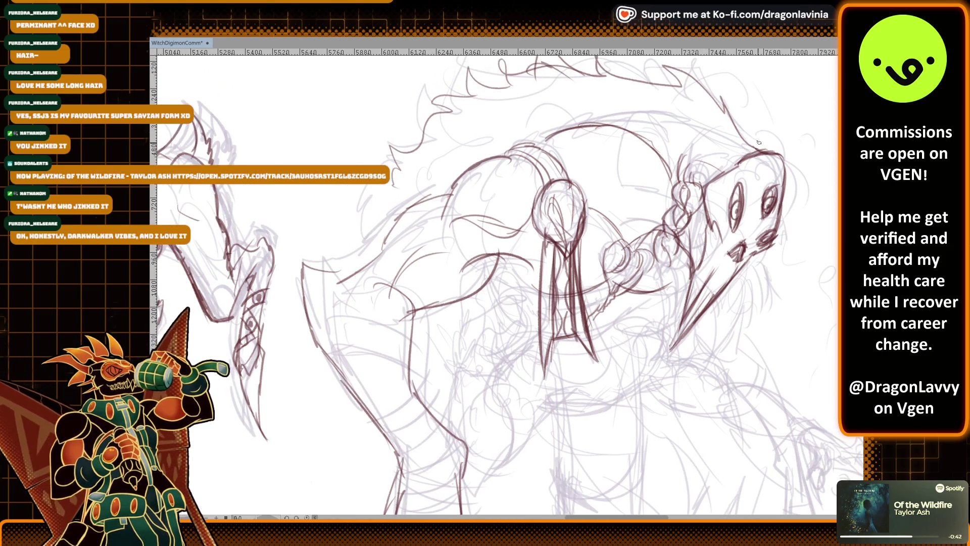
{"action": "left_click_drag", "start_coordinate": [353, 199], "coordinate": [381, 263]}
{"action": "left_click_drag", "start_coordinate": [316, 275], "coordinate": [369, 266]}
{"action": "left_click_drag", "start_coordinate": [353, 301], "coordinate": [398, 387]}
Redo the knee strokes, undoing the unwanted ones and adding shin details
{"action": "scroll", "coordinate": [465, 268], "scroll_direction": "down", "scroll_amount": 5}
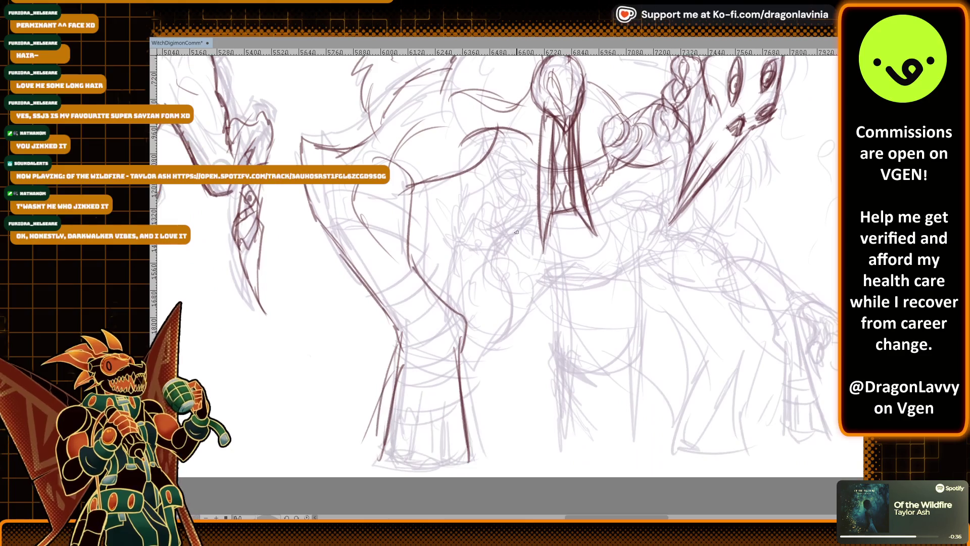
{"action": "mouse_move", "coordinate": [415, 265]}
{"action": "left_mouse_down"}
{"action": "mouse_move", "coordinate": [364, 288]}
{"action": "mouse_move", "coordinate": [412, 267]}
{"action": "left_mouse_up"}
{"action": "left_click_drag", "start_coordinate": [361, 291], "coordinate": [419, 267]}
{"action": "mouse_move", "coordinate": [374, 306]}
{"action": "left_mouse_down"}
{"action": "mouse_move", "coordinate": [417, 301]}
{"action": "mouse_move", "coordinate": [408, 304]}
{"action": "left_mouse_up"}
{"action": "left_click_drag", "start_coordinate": [417, 290], "coordinate": [408, 312]}
{"action": "key", "text": "ctrl+z"}
{"action": "mouse_move", "coordinate": [435, 272]}
{"action": "left_mouse_down"}
{"action": "mouse_move", "coordinate": [378, 304]}
{"action": "mouse_move", "coordinate": [402, 317]}
{"action": "left_mouse_up"}
{"action": "mouse_move", "coordinate": [412, 295]}
{"action": "left_mouse_down"}
{"action": "mouse_move", "coordinate": [392, 320]}
{"action": "mouse_move", "coordinate": [419, 289]}
{"action": "left_mouse_up"}
{"action": "mouse_move", "coordinate": [396, 327]}
{"action": "left_mouse_down"}
{"action": "mouse_move", "coordinate": [427, 279]}
{"action": "mouse_move", "coordinate": [443, 278]}
{"action": "mouse_move", "coordinate": [450, 314]}
{"action": "left_mouse_up"}
{"action": "left_click_drag", "start_coordinate": [398, 338], "coordinate": [422, 335]}
Pan from the beast's head over to the smaller creature sketches on the left
{"action": "left_click_drag", "start_coordinate": [637, 250], "coordinate": [581, 335]}
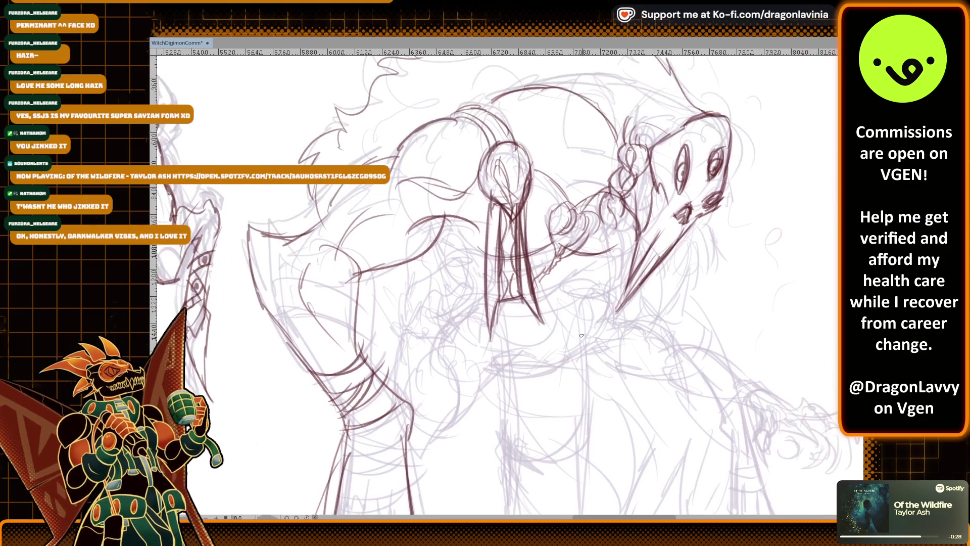
{"action": "left_click_drag", "start_coordinate": [701, 168], "coordinate": [685, 244]}
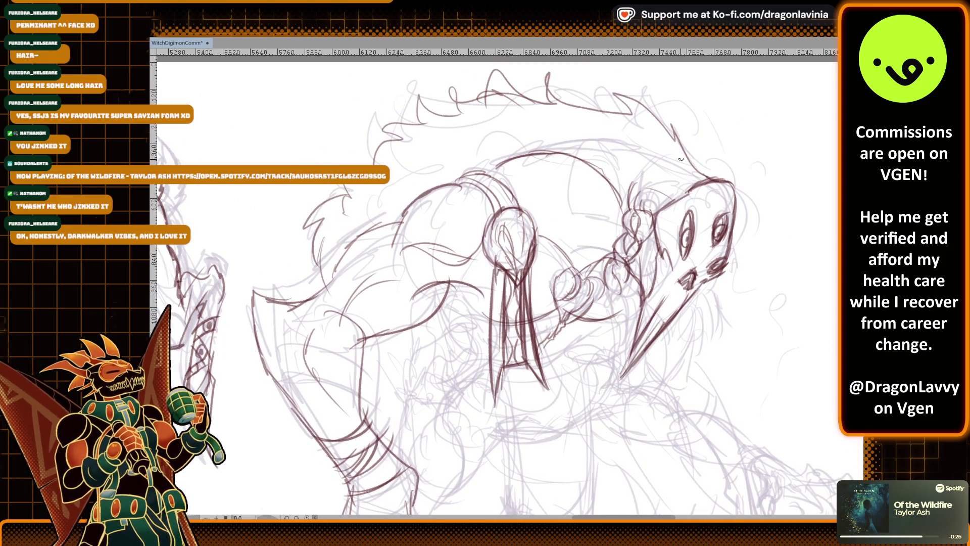
{"action": "left_click_drag", "start_coordinate": [680, 160], "coordinate": [673, 134]}
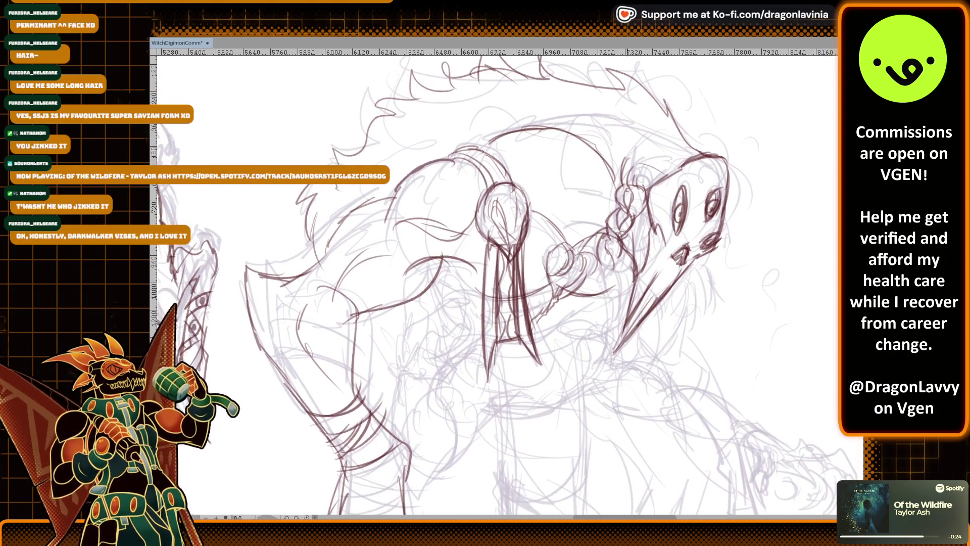
{"action": "left_click_drag", "start_coordinate": [717, 239], "coordinate": [664, 210]}
{"action": "scroll", "coordinate": [664, 210], "scroll_direction": "down", "scroll_amount": 1}
{"action": "scroll", "coordinate": [664, 210], "scroll_direction": "up", "scroll_amount": 2}
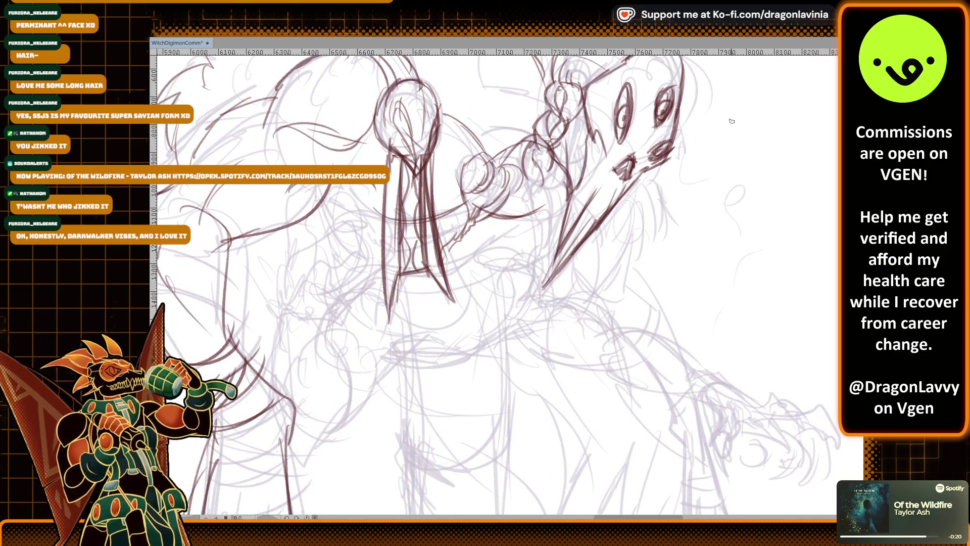
{"action": "scroll", "coordinate": [731, 121], "scroll_direction": "down", "scroll_amount": 3}
{"action": "left_click_drag", "start_coordinate": [606, 202], "coordinate": [761, 221]}
{"action": "mouse_move", "coordinate": [525, 300]}
{"action": "left_mouse_down"}
{"action": "mouse_move", "coordinate": [778, 262]}
{"action": "mouse_move", "coordinate": [763, 313]}
{"action": "mouse_move", "coordinate": [625, 327]}
{"action": "left_mouse_up"}
{"action": "mouse_move", "coordinate": [761, 292]}
{"action": "left_mouse_down"}
{"action": "mouse_move", "coordinate": [737, 282]}
{"action": "mouse_move", "coordinate": [797, 258]}
{"action": "left_mouse_up"}
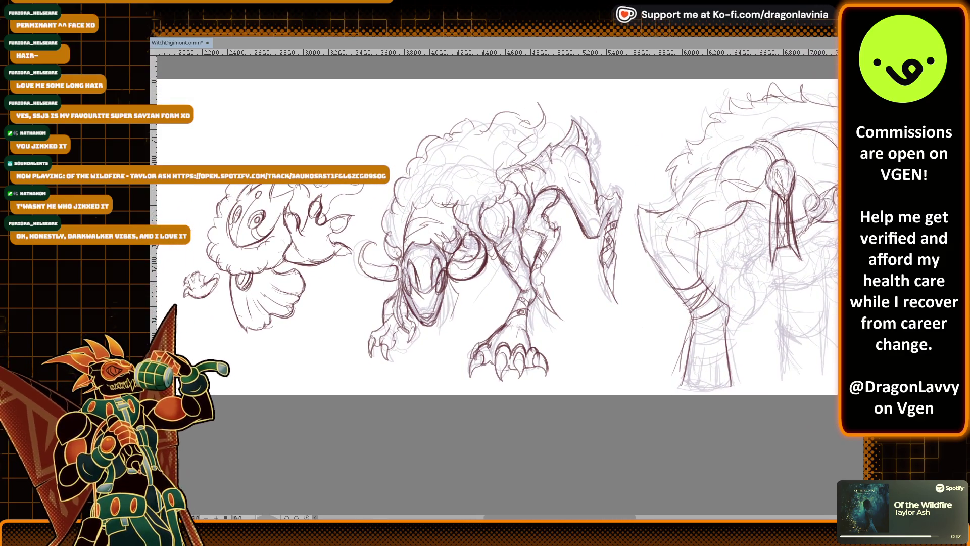
{"action": "scroll", "coordinate": [494, 237], "scroll_direction": "down", "scroll_amount": 5}
{"action": "scroll", "coordinate": [494, 273], "scroll_direction": "up", "scroll_amount": 2}
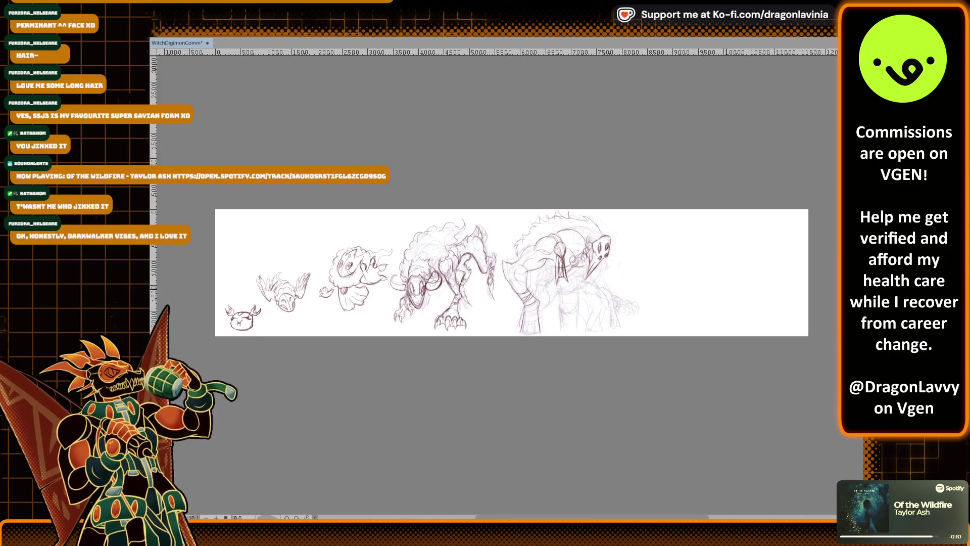
{"action": "left_click_drag", "start_coordinate": [707, 289], "coordinate": [728, 290]}
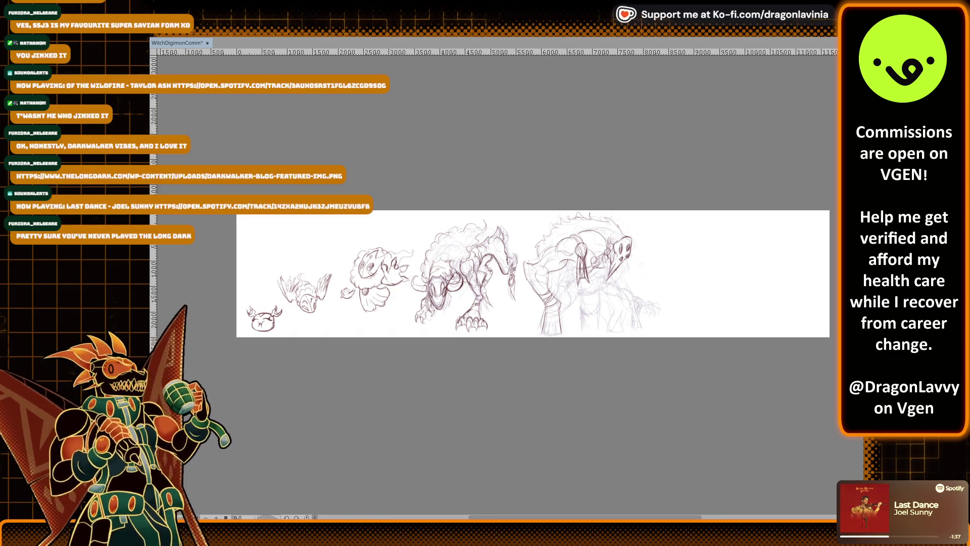
Add light strokes near the beast's neck and a line across the upper front leg
{"action": "scroll", "coordinate": [556, 253], "scroll_direction": "up", "scroll_amount": 3}
{"action": "scroll", "coordinate": [631, 228], "scroll_direction": "up", "scroll_amount": 2}
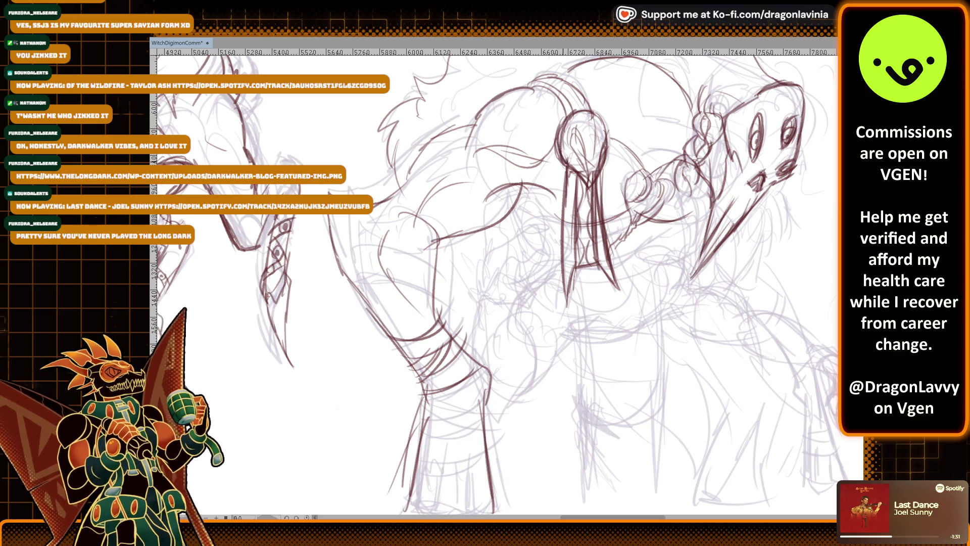
{"action": "left_click_drag", "start_coordinate": [566, 164], "coordinate": [565, 193]}
{"action": "scroll", "coordinate": [610, 173], "scroll_direction": "down", "scroll_amount": 3}
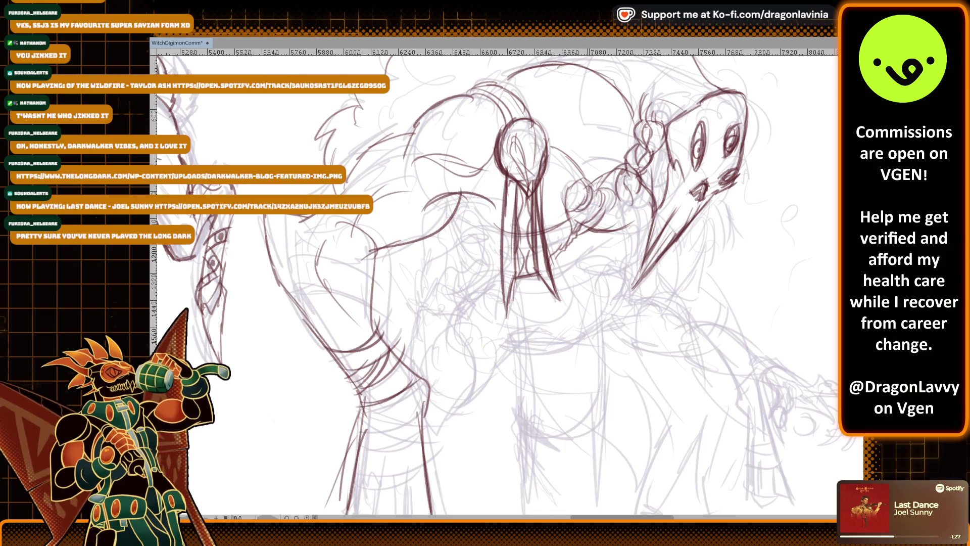
{"action": "mouse_move", "coordinate": [581, 176]}
{"action": "left_mouse_down"}
{"action": "mouse_move", "coordinate": [598, 185]}
{"action": "mouse_move", "coordinate": [546, 126]}
{"action": "left_mouse_up"}
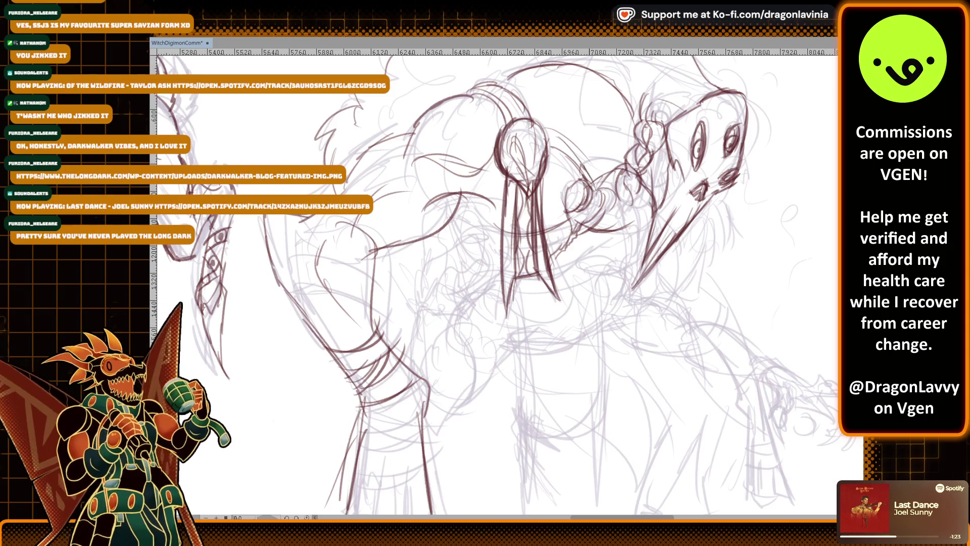
{"action": "scroll", "coordinate": [623, 194], "scroll_direction": "up", "scroll_amount": 1}
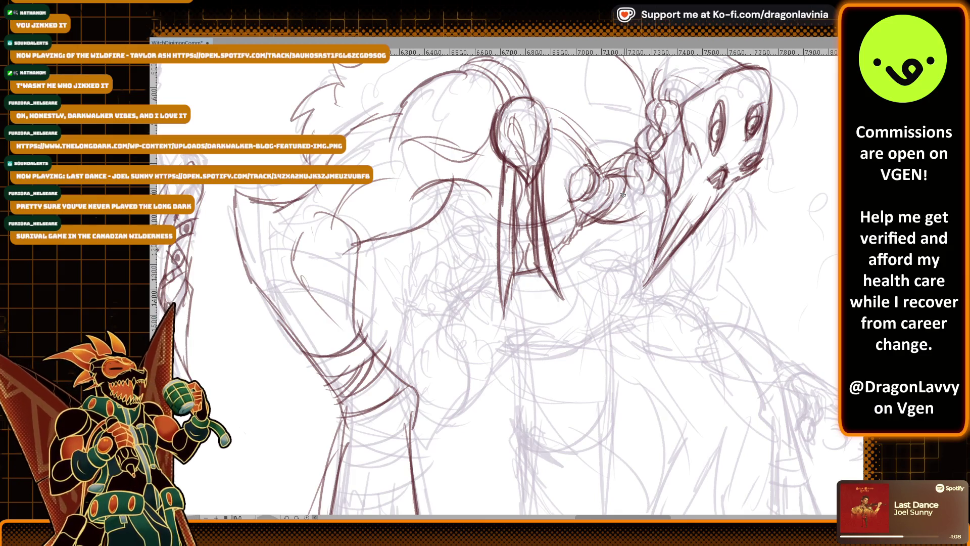
{"action": "mouse_move", "coordinate": [411, 204]}
{"action": "left_mouse_down"}
{"action": "mouse_move", "coordinate": [465, 189]}
{"action": "mouse_move", "coordinate": [495, 197]}
{"action": "left_mouse_up"}
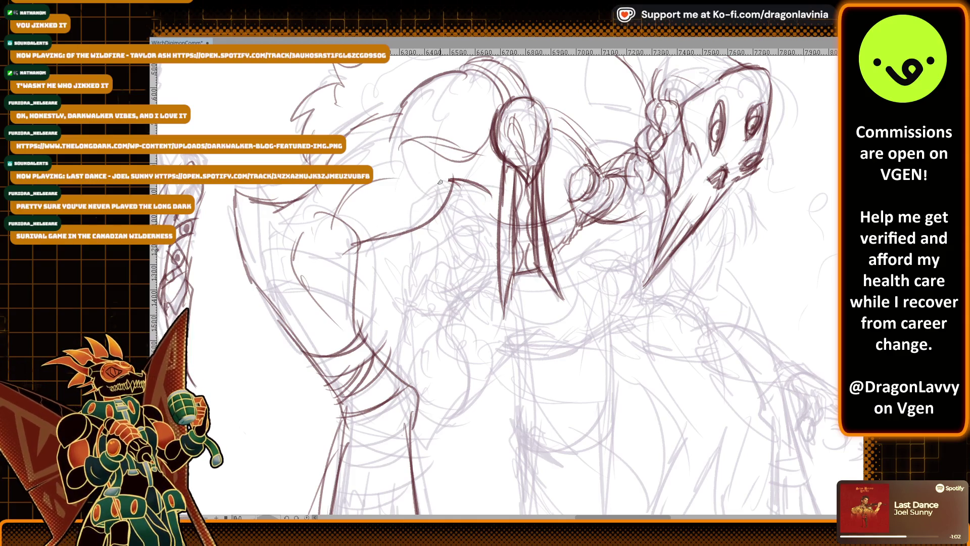
{"action": "scroll", "coordinate": [440, 182], "scroll_direction": "down", "scroll_amount": 3}
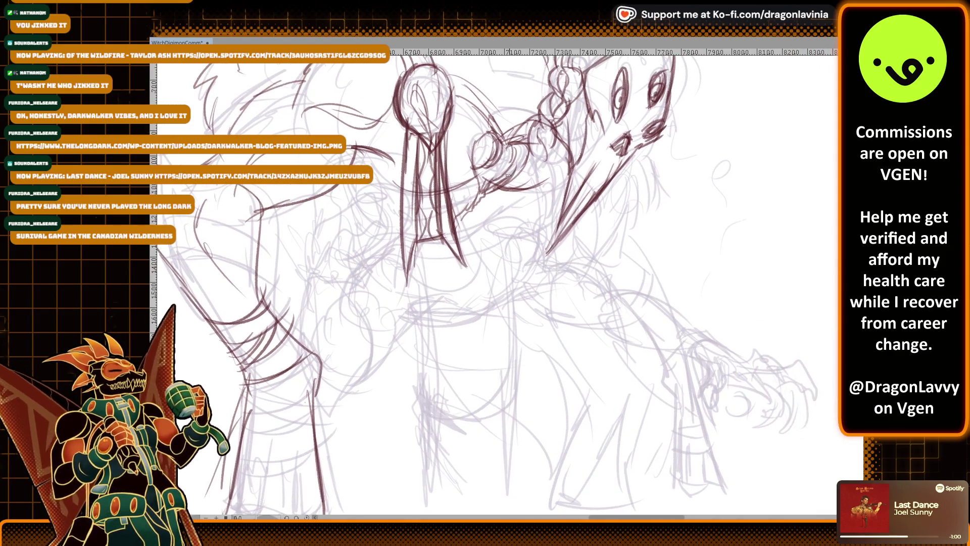
Ink extra lines along the left edge of the upper front leg
{"action": "scroll", "coordinate": [439, 133], "scroll_direction": "up", "scroll_amount": 2}
{"action": "mouse_move", "coordinate": [482, 132]}
{"action": "left_mouse_down"}
{"action": "mouse_move", "coordinate": [469, 169]}
{"action": "mouse_move", "coordinate": [487, 197]}
{"action": "left_mouse_up"}
{"action": "left_click_drag", "start_coordinate": [530, 170], "coordinate": [490, 188]}
{"action": "left_click_drag", "start_coordinate": [500, 144], "coordinate": [483, 165]}
{"action": "scroll", "coordinate": [496, 155], "scroll_direction": "down", "scroll_amount": 1}
{"action": "scroll", "coordinate": [496, 156], "scroll_direction": "down", "scroll_amount": 2}
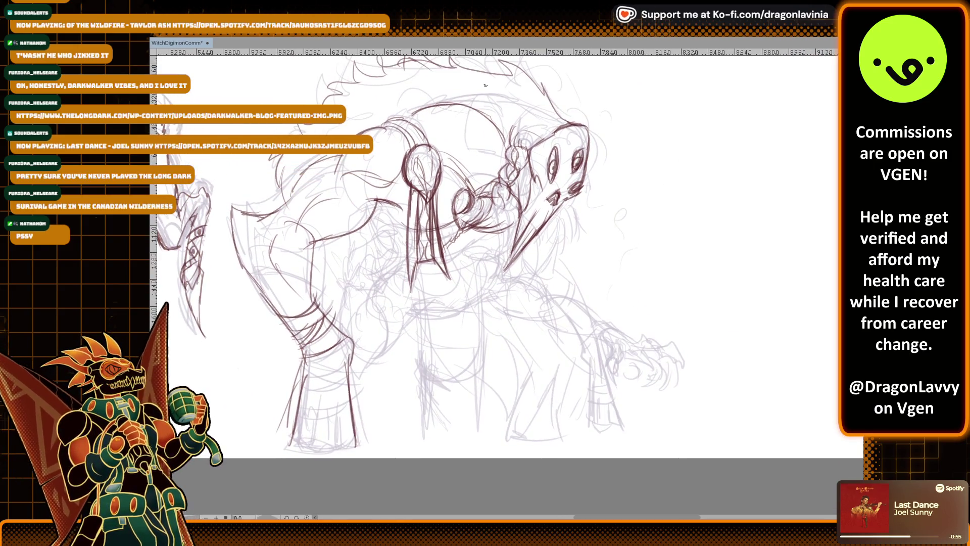
{"action": "scroll", "coordinate": [596, 111], "scroll_direction": "up", "scroll_amount": 3}
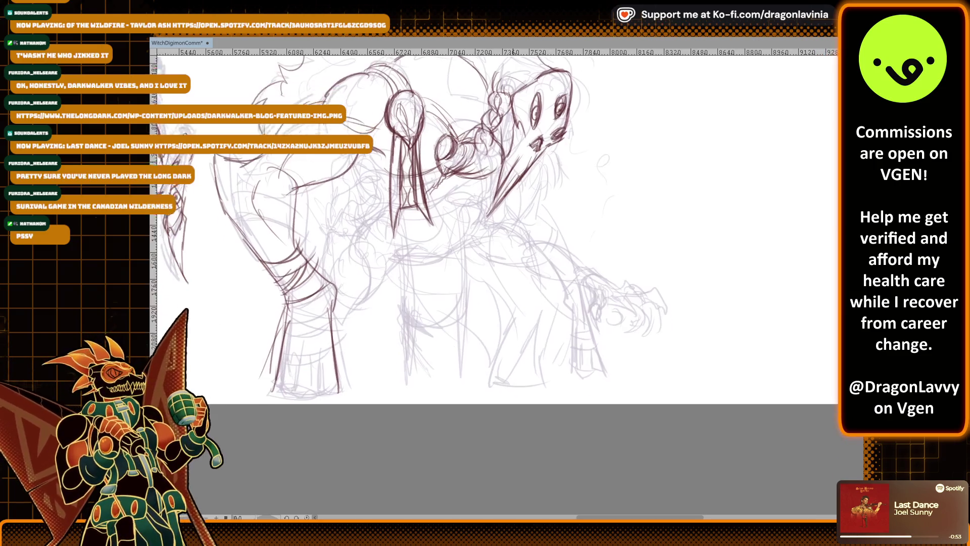
Retrace the top outline and right edge of the masked head
{"action": "left_click_drag", "start_coordinate": [472, 211], "coordinate": [465, 190]}
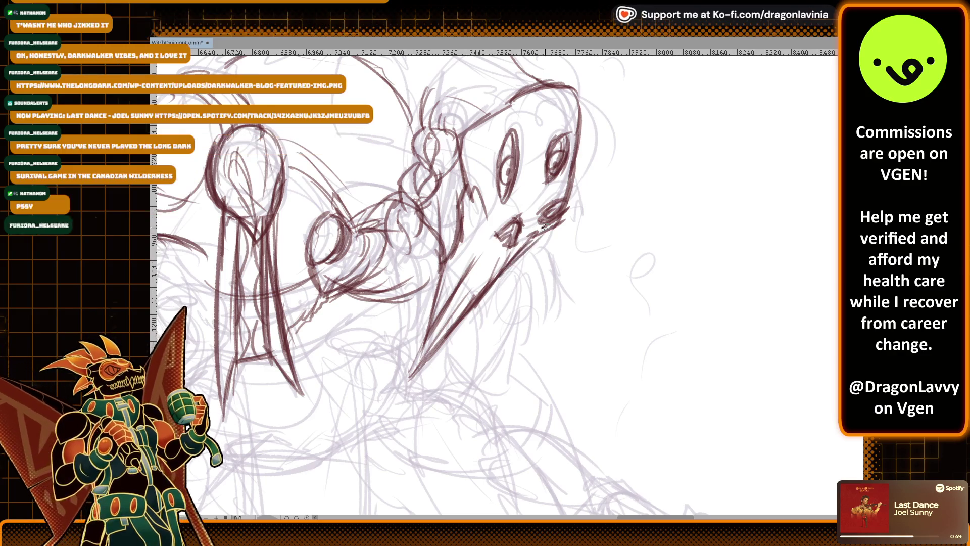
{"action": "left_click_drag", "start_coordinate": [545, 227], "coordinate": [542, 321]}
{"action": "mouse_move", "coordinate": [507, 194]}
{"action": "left_mouse_down"}
{"action": "mouse_move", "coordinate": [579, 185]}
{"action": "mouse_move", "coordinate": [577, 269]}
{"action": "mouse_move", "coordinate": [553, 169]}
{"action": "mouse_move", "coordinate": [577, 196]}
{"action": "left_mouse_up"}
{"action": "mouse_move", "coordinate": [529, 174]}
{"action": "left_mouse_down"}
{"action": "mouse_move", "coordinate": [579, 205]}
{"action": "mouse_move", "coordinate": [579, 254]}
{"action": "left_mouse_up"}
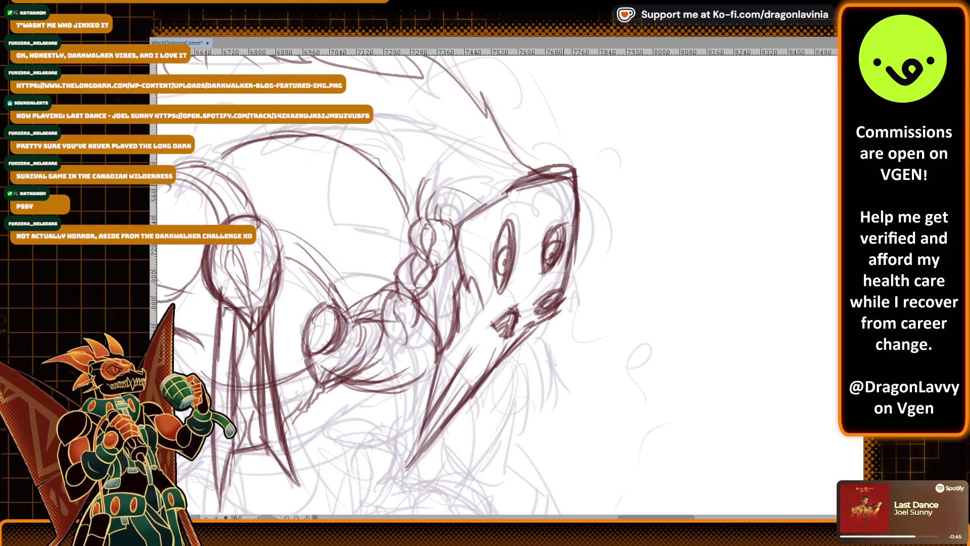
{"action": "scroll", "coordinate": [554, 176], "scroll_direction": "down", "scroll_amount": 5}
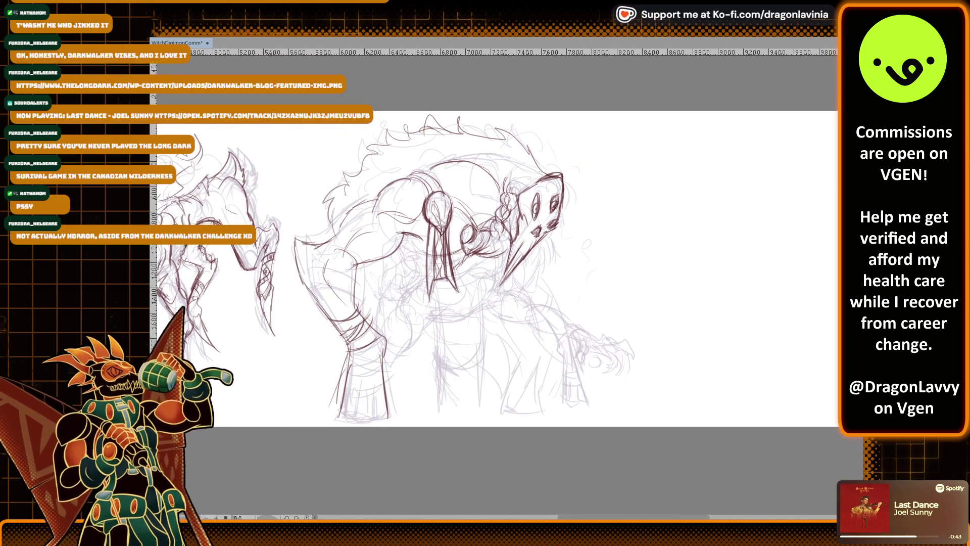
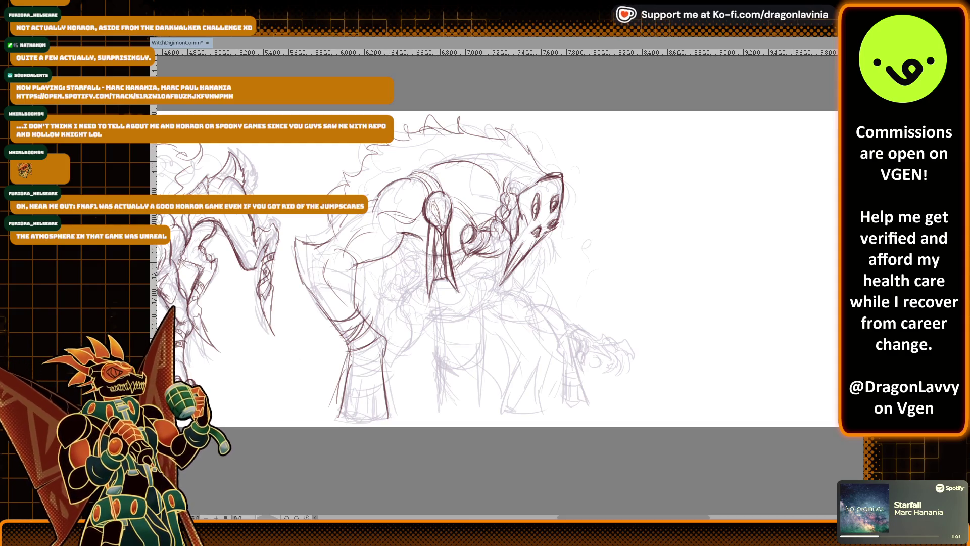
Zoom in on the beast and hatch its neck with dark red strokes running downward
{"action": "key", "text": "ctrl+plus"}
{"action": "key", "text": "ctrl+plus"}
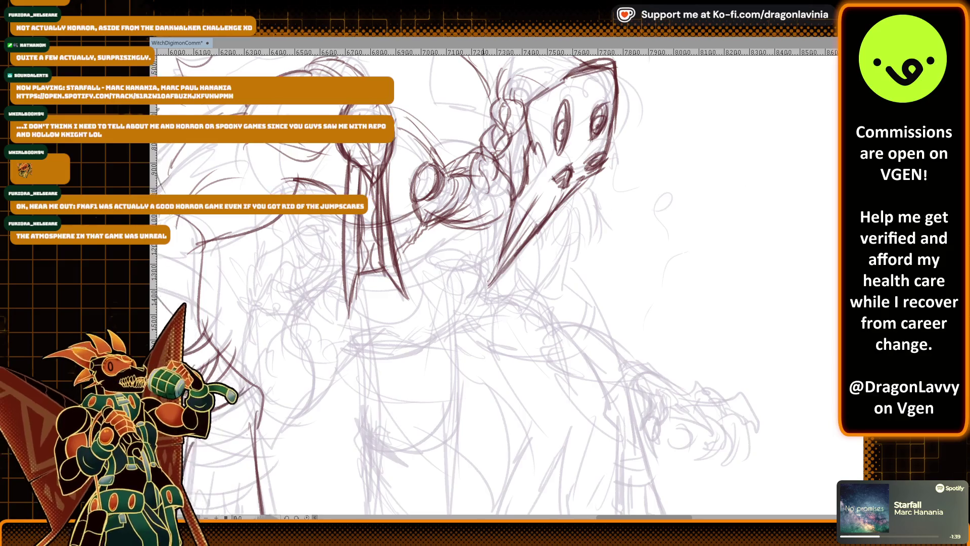
{"action": "left_click_drag", "start_coordinate": [491, 166], "coordinate": [590, 217]}
{"action": "scroll", "coordinate": [596, 238], "scroll_direction": "up", "scroll_amount": 1}
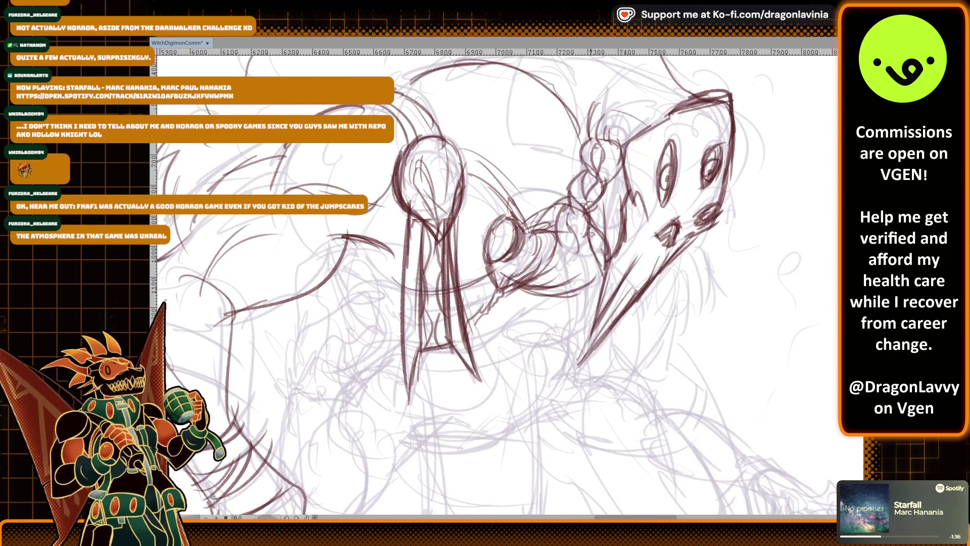
{"action": "mouse_move", "coordinate": [581, 207]}
{"action": "left_mouse_down"}
{"action": "mouse_move", "coordinate": [573, 243]}
{"action": "mouse_move", "coordinate": [582, 229]}
{"action": "mouse_move", "coordinate": [584, 238]}
{"action": "mouse_move", "coordinate": [601, 185]}
{"action": "mouse_move", "coordinate": [581, 213]}
{"action": "left_mouse_up"}
{"action": "mouse_move", "coordinate": [591, 174]}
{"action": "left_mouse_down"}
{"action": "mouse_move", "coordinate": [581, 194]}
{"action": "mouse_move", "coordinate": [600, 201]}
{"action": "mouse_move", "coordinate": [575, 226]}
{"action": "mouse_move", "coordinate": [571, 254]}
{"action": "left_mouse_up"}
{"action": "left_click_drag", "start_coordinate": [580, 222], "coordinate": [576, 247]}
{"action": "mouse_move", "coordinate": [582, 239]}
{"action": "left_mouse_down"}
{"action": "mouse_move", "coordinate": [562, 253]}
{"action": "mouse_move", "coordinate": [562, 278]}
{"action": "left_mouse_up"}
{"action": "mouse_move", "coordinate": [585, 243]}
{"action": "left_mouse_down"}
{"action": "mouse_move", "coordinate": [565, 272]}
{"action": "mouse_move", "coordinate": [558, 250]}
{"action": "mouse_move", "coordinate": [557, 318]}
{"action": "left_mouse_up"}
{"action": "mouse_move", "coordinate": [571, 277]}
{"action": "left_mouse_down"}
{"action": "mouse_move", "coordinate": [565, 321]}
{"action": "mouse_move", "coordinate": [581, 281]}
{"action": "mouse_move", "coordinate": [549, 340]}
{"action": "mouse_move", "coordinate": [555, 390]}
{"action": "left_mouse_up"}
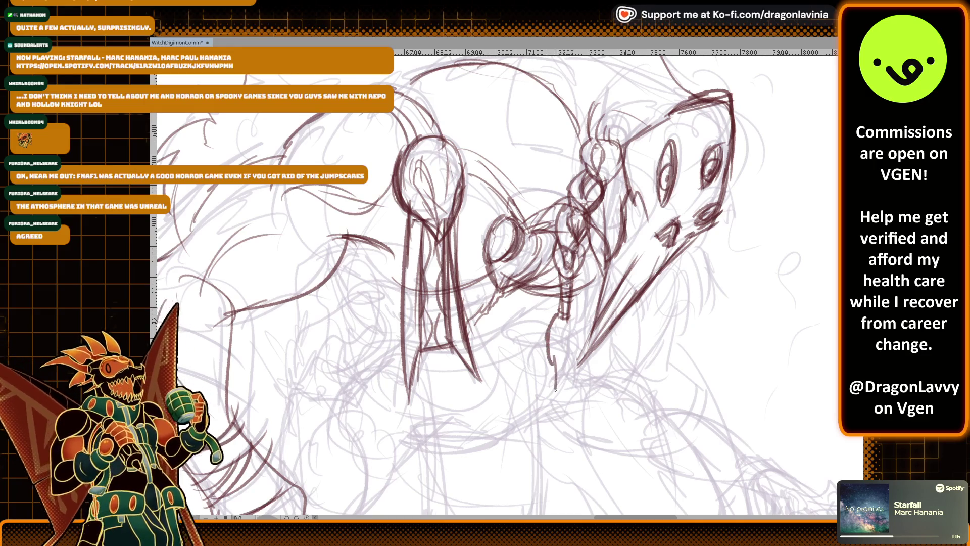
Draw claw strokes at the base of the neck and hanging below the jaw
{"action": "mouse_move", "coordinate": [570, 317]}
{"action": "left_mouse_down"}
{"action": "mouse_move", "coordinate": [555, 396]}
{"action": "mouse_move", "coordinate": [545, 370]}
{"action": "left_mouse_up"}
{"action": "mouse_move", "coordinate": [548, 354]}
{"action": "left_mouse_down"}
{"action": "mouse_move", "coordinate": [564, 409]}
{"action": "mouse_move", "coordinate": [575, 320]}
{"action": "mouse_move", "coordinate": [559, 399]}
{"action": "left_mouse_up"}
{"action": "mouse_move", "coordinate": [636, 324]}
{"action": "left_mouse_down"}
{"action": "mouse_move", "coordinate": [616, 269]}
{"action": "mouse_move", "coordinate": [616, 289]}
{"action": "left_mouse_up"}
{"action": "left_click_drag", "start_coordinate": [617, 245], "coordinate": [620, 312]}
{"action": "mouse_move", "coordinate": [606, 277]}
{"action": "left_mouse_down"}
{"action": "mouse_move", "coordinate": [590, 318]}
{"action": "mouse_move", "coordinate": [596, 343]}
{"action": "left_mouse_up"}
{"action": "mouse_move", "coordinate": [612, 295]}
{"action": "left_mouse_down"}
{"action": "mouse_move", "coordinate": [594, 347]}
{"action": "mouse_move", "coordinate": [608, 303]}
{"action": "left_mouse_up"}
{"action": "left_click_drag", "start_coordinate": [611, 303], "coordinate": [595, 344]}
{"action": "scroll", "coordinate": [653, 127], "scroll_direction": "up", "scroll_amount": 2}
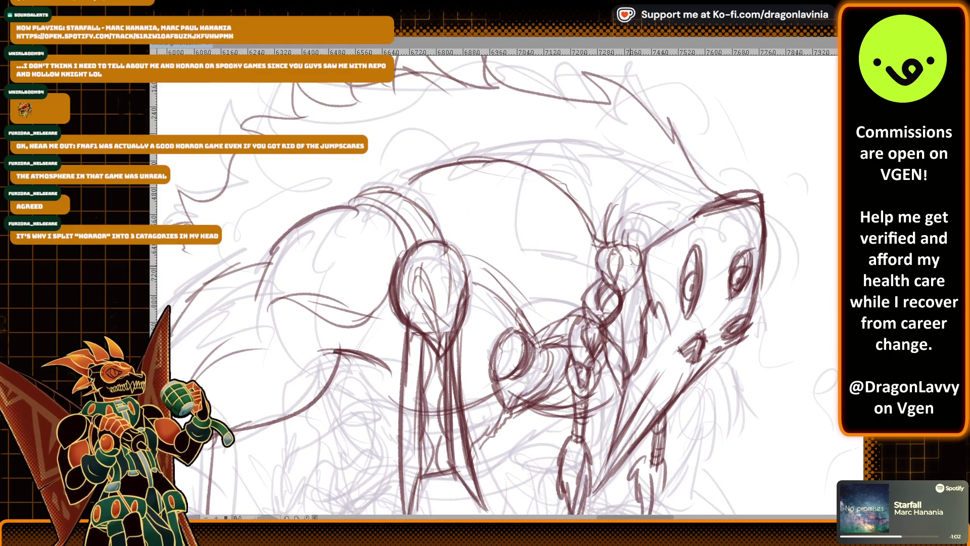
{"action": "scroll", "coordinate": [494, 283], "scroll_direction": "down", "scroll_amount": 5}
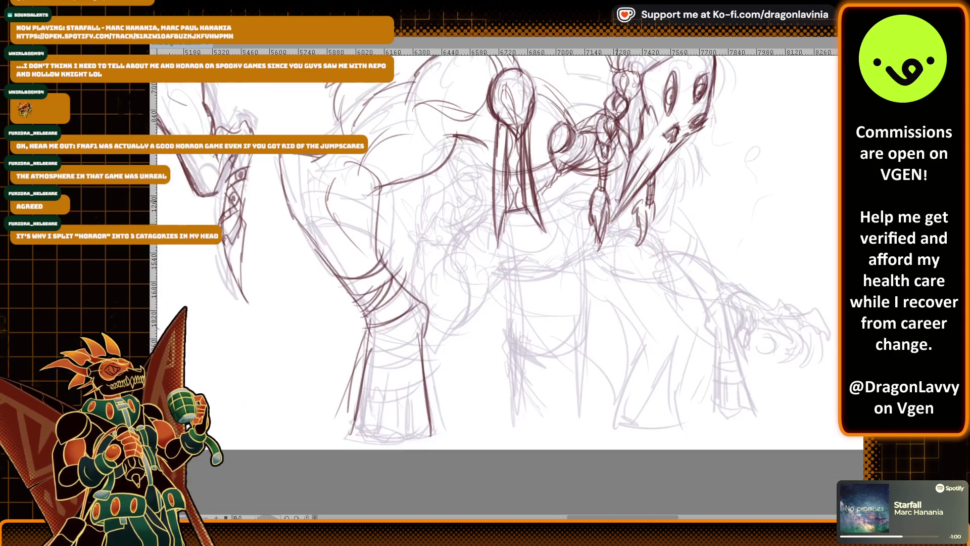
Draw dark red wrapping bands across the front leg
{"action": "scroll", "coordinate": [496, 243], "scroll_direction": "up", "scroll_amount": 2}
{"action": "mouse_move", "coordinate": [436, 332]}
{"action": "left_mouse_down"}
{"action": "mouse_move", "coordinate": [475, 351]}
{"action": "mouse_move", "coordinate": [549, 343]}
{"action": "left_mouse_up"}
{"action": "left_click_drag", "start_coordinate": [446, 326], "coordinate": [550, 326]}
{"action": "left_click_drag", "start_coordinate": [454, 294], "coordinate": [527, 258]}
{"action": "left_click_drag", "start_coordinate": [449, 275], "coordinate": [529, 227]}
{"action": "scroll", "coordinate": [489, 187], "scroll_direction": "up", "scroll_amount": 4}
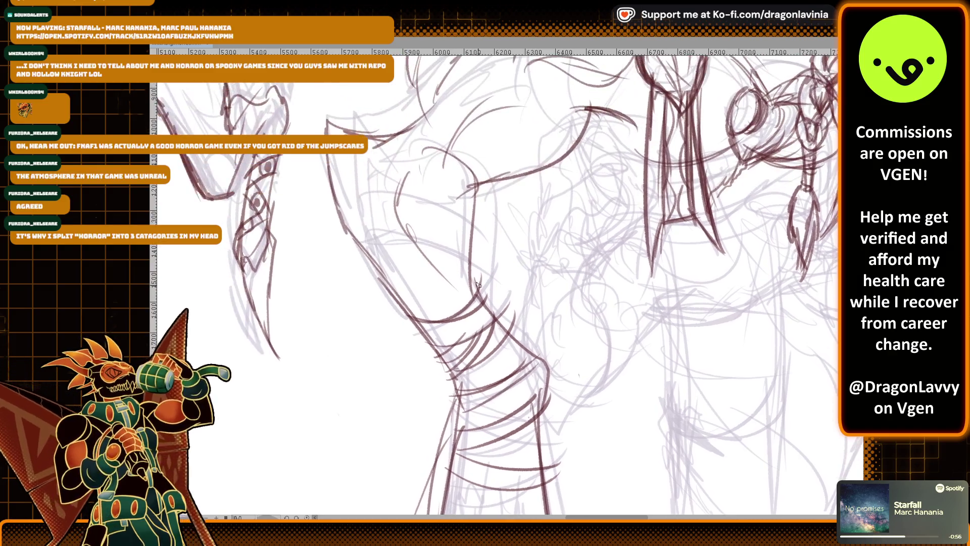
Trace the leg's left and upper contours, the knee, and the squared-off foot
{"action": "mouse_move", "coordinate": [320, 172]}
{"action": "left_mouse_down"}
{"action": "mouse_move", "coordinate": [334, 272]}
{"action": "mouse_move", "coordinate": [384, 338]}
{"action": "mouse_move", "coordinate": [396, 331]}
{"action": "mouse_move", "coordinate": [363, 248]}
{"action": "left_mouse_up"}
{"action": "mouse_move", "coordinate": [384, 133]}
{"action": "left_mouse_down"}
{"action": "mouse_move", "coordinate": [399, 124]}
{"action": "mouse_move", "coordinate": [430, 192]}
{"action": "left_mouse_up"}
{"action": "mouse_move", "coordinate": [432, 156]}
{"action": "left_mouse_down"}
{"action": "mouse_move", "coordinate": [430, 255]}
{"action": "mouse_move", "coordinate": [454, 177]}
{"action": "mouse_move", "coordinate": [451, 114]}
{"action": "left_mouse_up"}
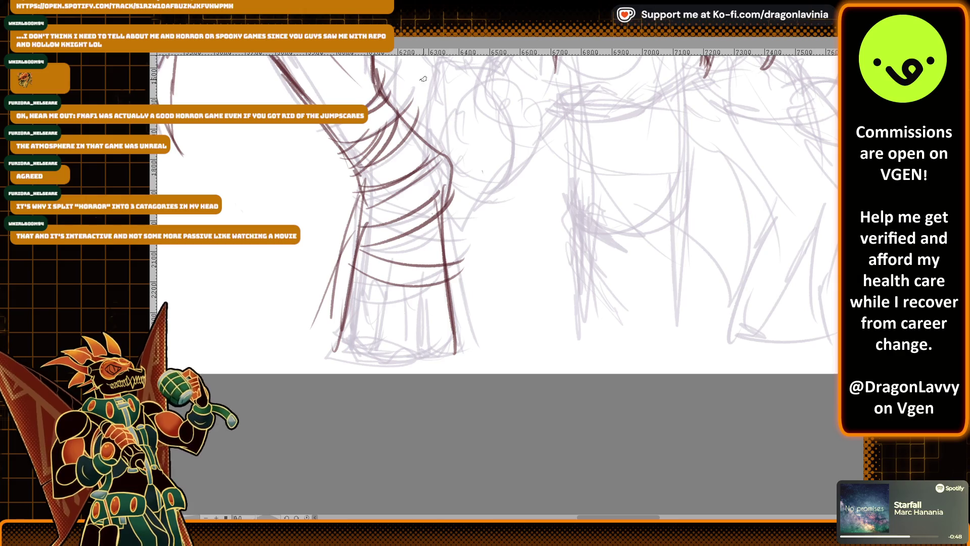
{"action": "mouse_move", "coordinate": [345, 334]}
{"action": "left_mouse_down"}
{"action": "mouse_move", "coordinate": [334, 354]}
{"action": "mouse_move", "coordinate": [383, 353]}
{"action": "mouse_move", "coordinate": [385, 273]}
{"action": "mouse_move", "coordinate": [375, 361]}
{"action": "mouse_move", "coordinate": [425, 348]}
{"action": "left_mouse_up"}
{"action": "mouse_move", "coordinate": [423, 273]}
{"action": "left_mouse_down"}
{"action": "mouse_move", "coordinate": [423, 348]}
{"action": "mouse_move", "coordinate": [465, 356]}
{"action": "left_mouse_up"}
Darken the knee and shin outlines, add vertical strokes on the lower shin, then zoom out
{"action": "mouse_move", "coordinate": [426, 147]}
{"action": "left_mouse_down"}
{"action": "mouse_move", "coordinate": [444, 170]}
{"action": "mouse_move", "coordinate": [438, 223]}
{"action": "left_mouse_up"}
{"action": "left_click_drag", "start_coordinate": [357, 166], "coordinate": [360, 222]}
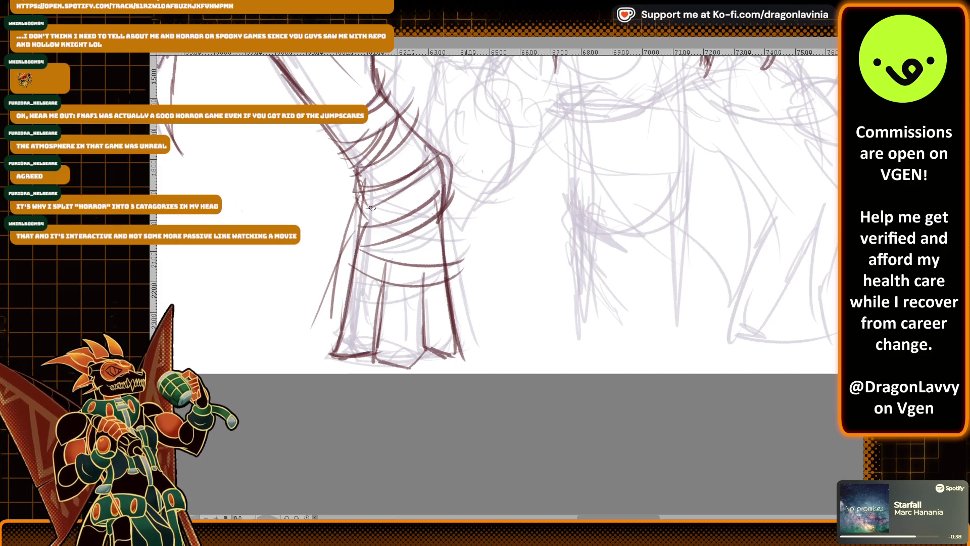
{"action": "left_click_drag", "start_coordinate": [438, 158], "coordinate": [441, 209]}
{"action": "left_click_drag", "start_coordinate": [413, 269], "coordinate": [412, 336]}
{"action": "left_click_drag", "start_coordinate": [432, 262], "coordinate": [422, 346]}
{"action": "mouse_move", "coordinate": [409, 295]}
{"action": "left_mouse_down"}
{"action": "mouse_move", "coordinate": [394, 368]}
{"action": "mouse_move", "coordinate": [438, 349]}
{"action": "mouse_move", "coordinate": [469, 355]}
{"action": "left_mouse_up"}
{"action": "scroll", "coordinate": [405, 265], "scroll_direction": "down", "scroll_amount": 6}
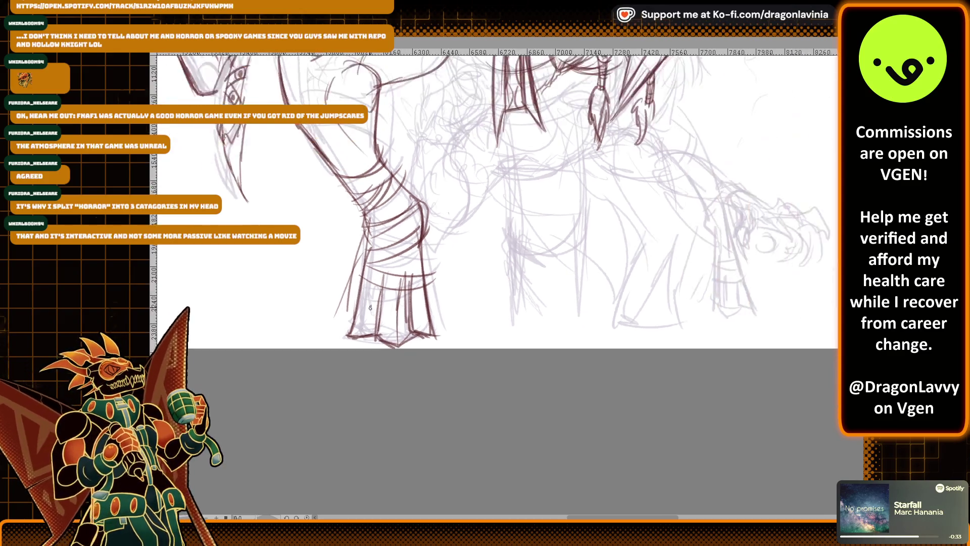
{"action": "scroll", "coordinate": [498, 212], "scroll_direction": "down", "scroll_amount": 3}
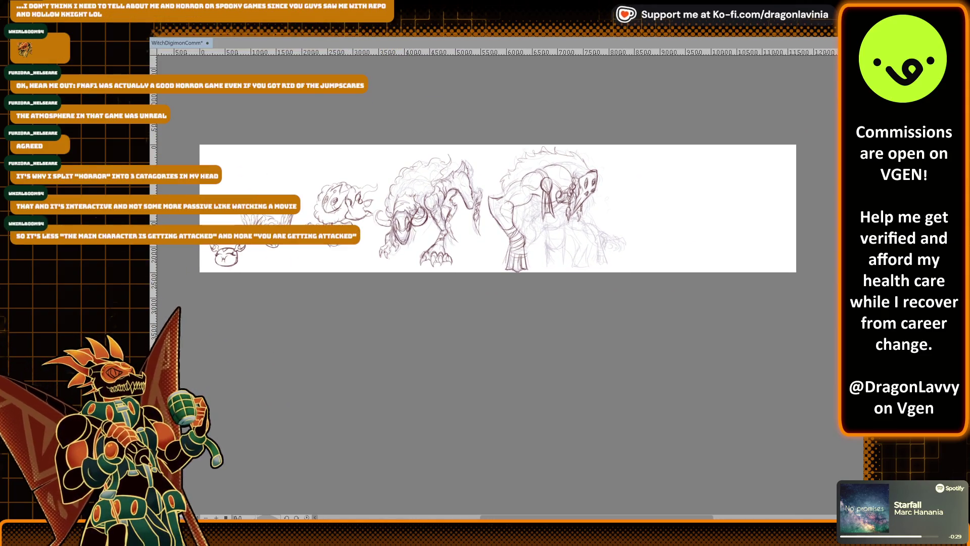
Stretch the whole sketch slightly taller with Ctrl+T, pulling top and bottom handles outward
{"action": "key", "text": "ctrl+t"}
{"action": "left_click_drag", "start_coordinate": [498, 145], "coordinate": [498, 141]}
{"action": "left_click_drag", "start_coordinate": [497, 272], "coordinate": [498, 276]}
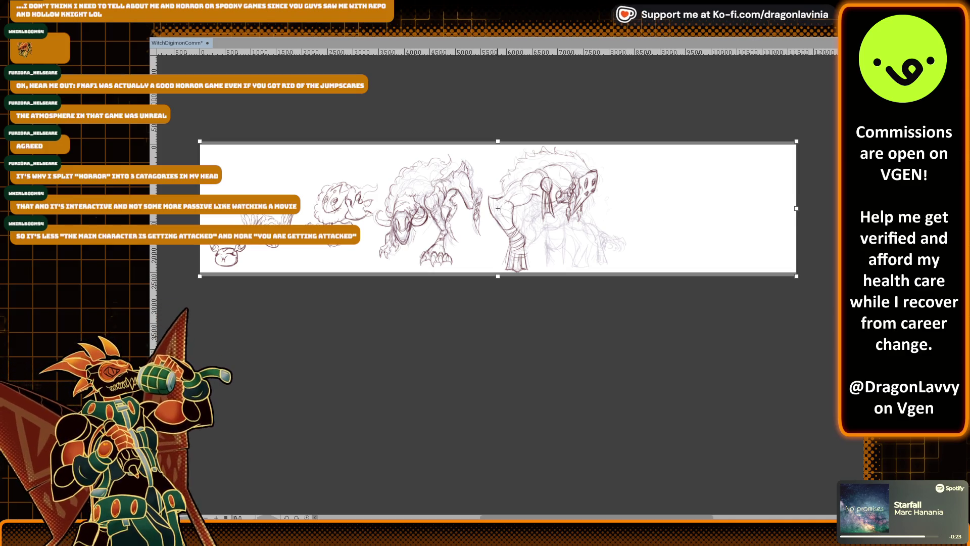
{"action": "key", "text": "Return"}
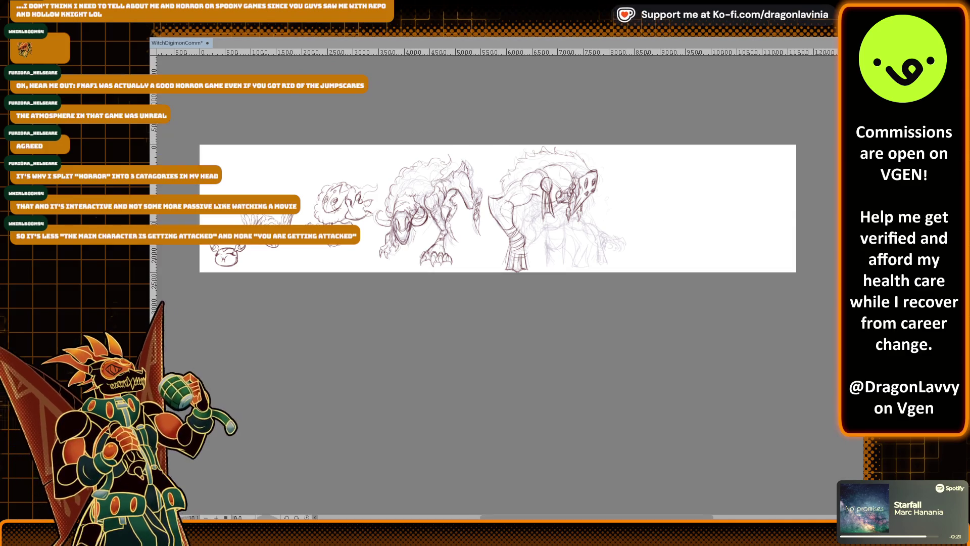
Zoom in and add dark red strokes down the hanging arm and along the back
{"action": "scroll", "coordinate": [568, 214], "scroll_direction": "up", "scroll_amount": 5}
{"action": "scroll", "coordinate": [568, 214], "scroll_direction": "up", "scroll_amount": 2}
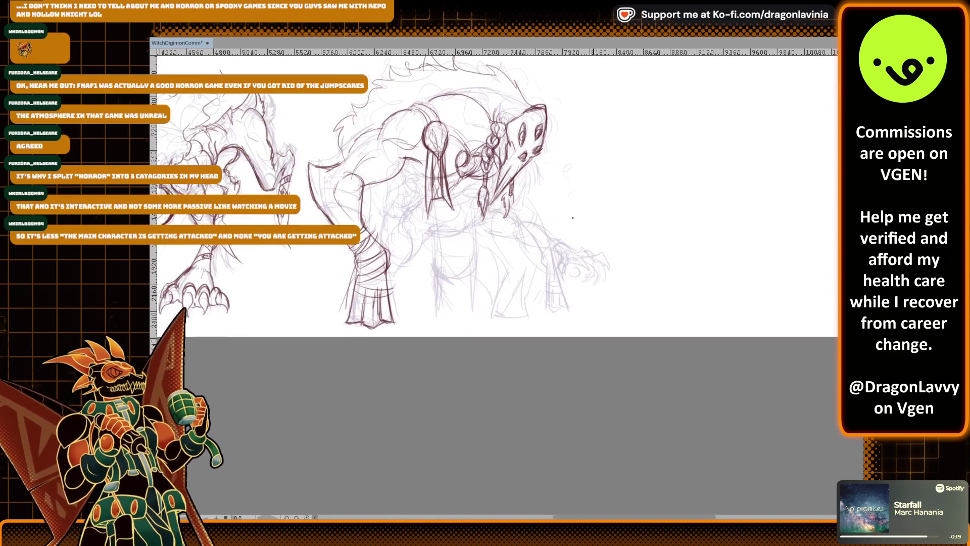
{"action": "scroll", "coordinate": [568, 214], "scroll_direction": "down", "scroll_amount": 1}
{"action": "scroll", "coordinate": [532, 224], "scroll_direction": "up", "scroll_amount": 2}
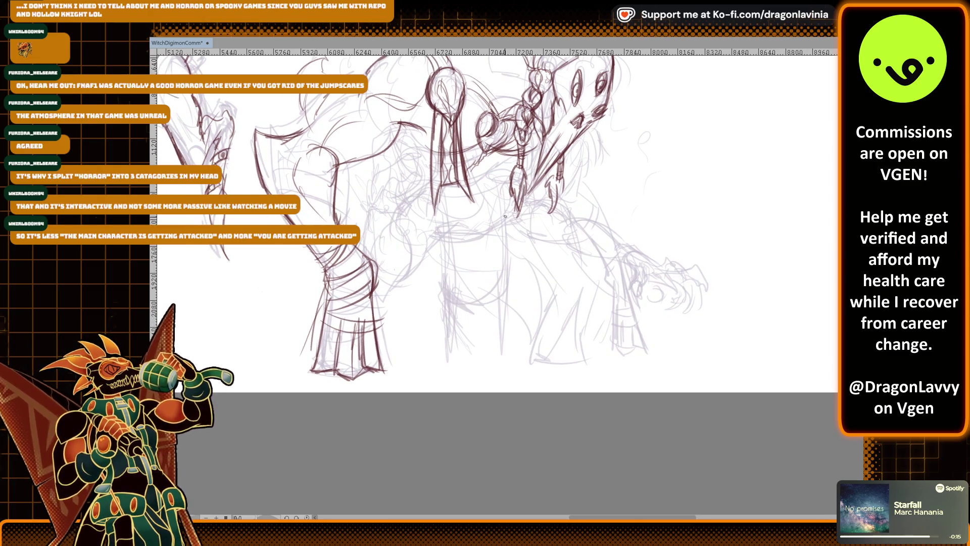
{"action": "scroll", "coordinate": [504, 217], "scroll_direction": "up", "scroll_amount": 2}
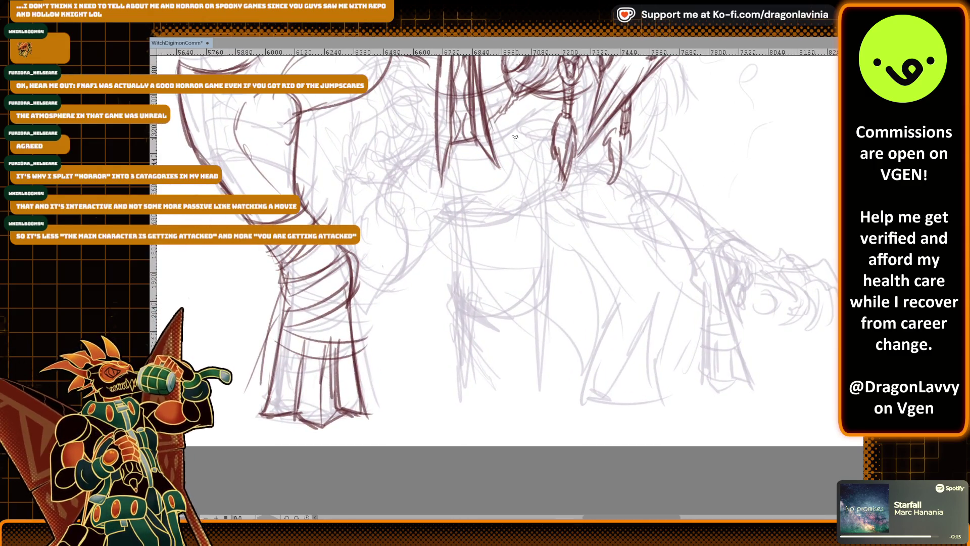
{"action": "scroll", "coordinate": [516, 136], "scroll_direction": "up", "scroll_amount": 5}
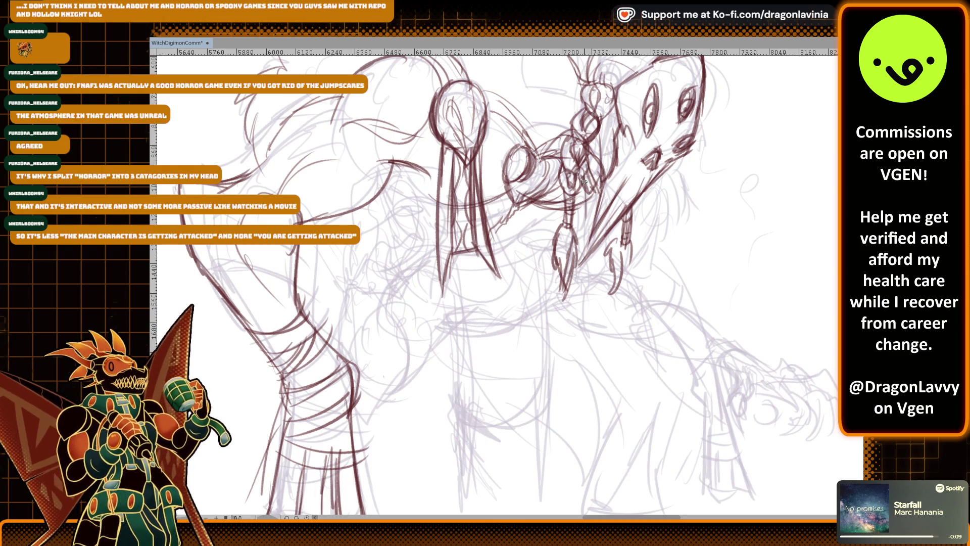
{"action": "mouse_move", "coordinate": [573, 186]}
{"action": "left_mouse_down"}
{"action": "mouse_move", "coordinate": [573, 267]}
{"action": "mouse_move", "coordinate": [593, 236]}
{"action": "mouse_move", "coordinate": [601, 263]}
{"action": "mouse_move", "coordinate": [581, 242]}
{"action": "left_mouse_up"}
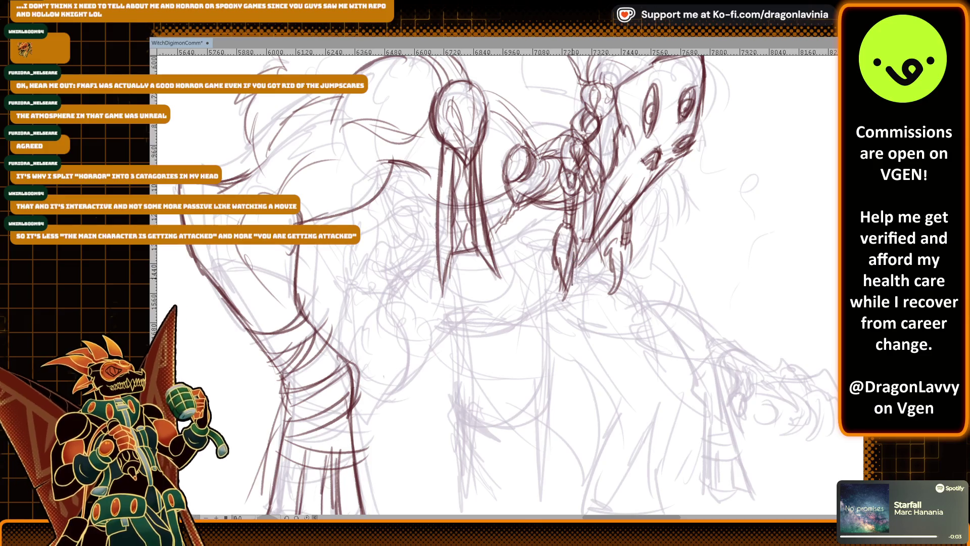
{"action": "mouse_move", "coordinate": [592, 281]}
{"action": "left_mouse_down"}
{"action": "mouse_move", "coordinate": [604, 225]}
{"action": "mouse_move", "coordinate": [574, 270]}
{"action": "mouse_move", "coordinate": [593, 236]}
{"action": "left_mouse_up"}
{"action": "scroll", "coordinate": [544, 145], "scroll_direction": "up", "scroll_amount": 5}
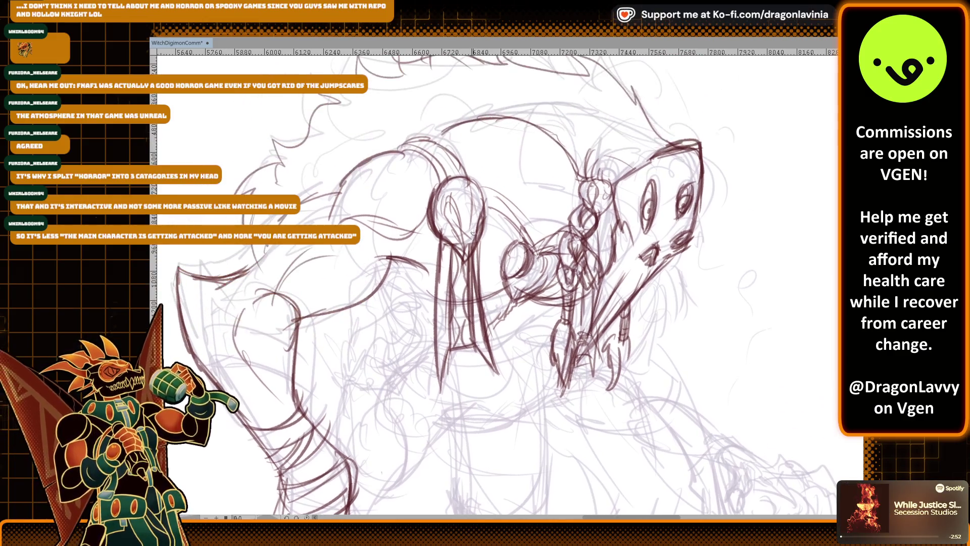
{"action": "mouse_move", "coordinate": [476, 216]}
{"action": "left_mouse_down"}
{"action": "mouse_move", "coordinate": [494, 191]}
{"action": "mouse_move", "coordinate": [507, 203]}
{"action": "left_mouse_up"}
Darken lines on the beast's head, then pan around to review the sketch
{"action": "scroll", "coordinate": [488, 111], "scroll_direction": "down", "scroll_amount": 1}
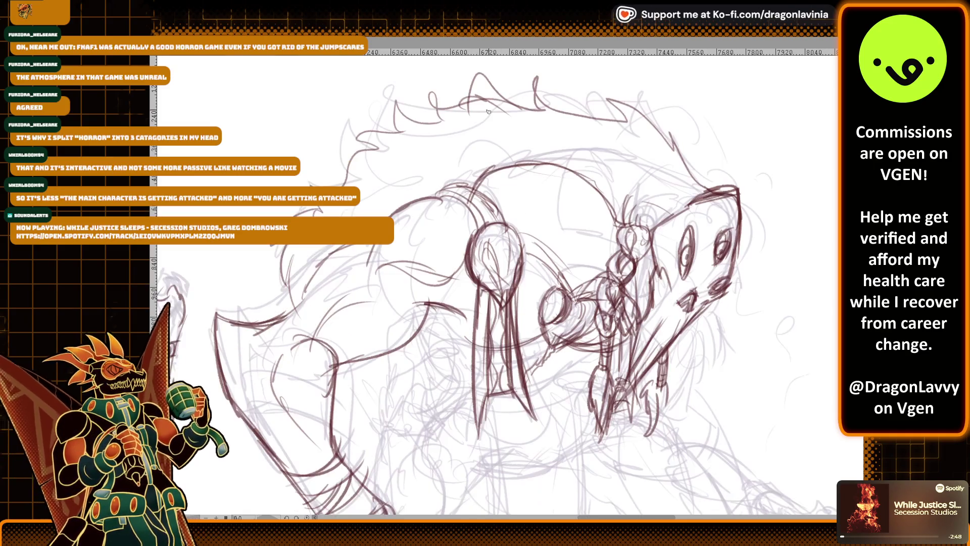
{"action": "scroll", "coordinate": [489, 112], "scroll_direction": "down", "scroll_amount": 4}
{"action": "scroll", "coordinate": [489, 111], "scroll_direction": "down", "scroll_amount": 1}
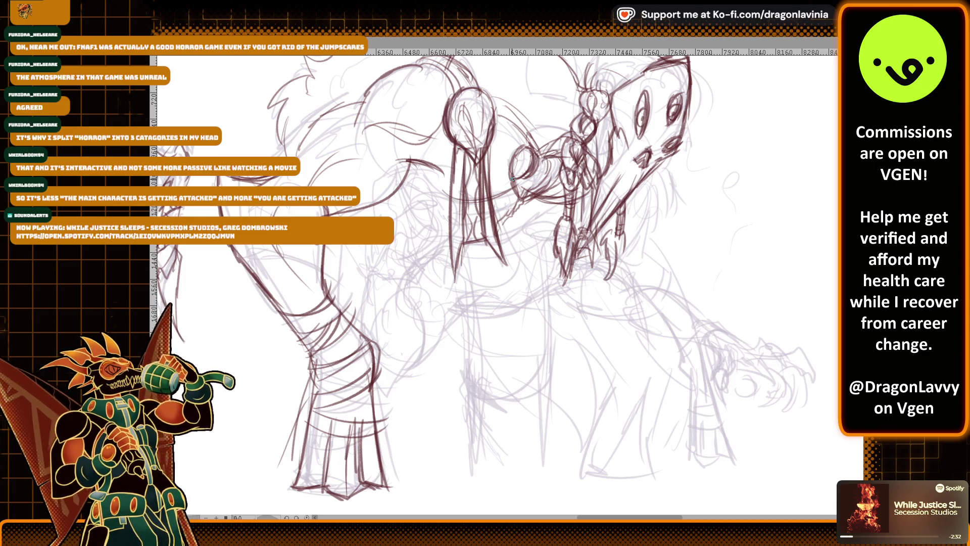
{"action": "left_click_drag", "start_coordinate": [533, 158], "coordinate": [529, 178]}
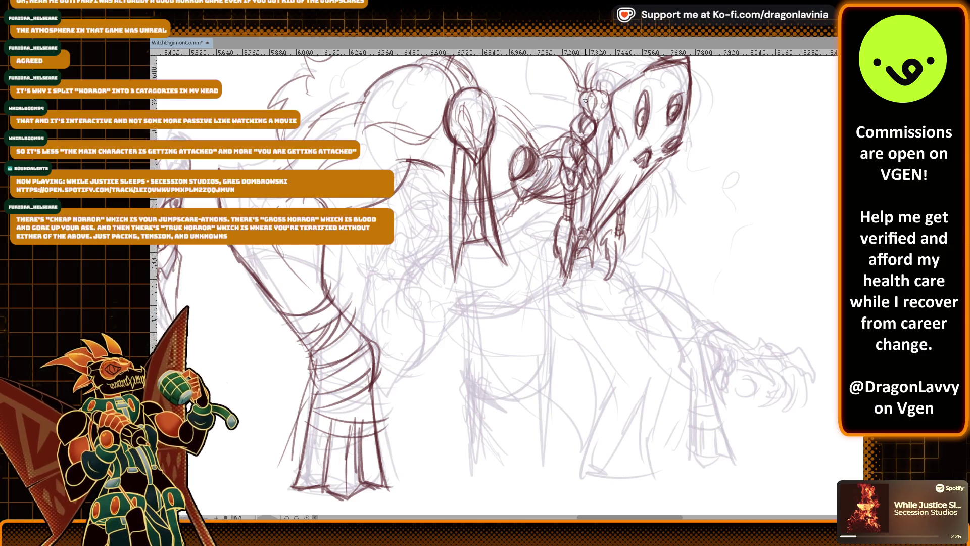
{"action": "scroll", "coordinate": [572, 115], "scroll_direction": "down", "scroll_amount": 1}
{"action": "scroll", "coordinate": [571, 115], "scroll_direction": "left", "scroll_amount": 1}
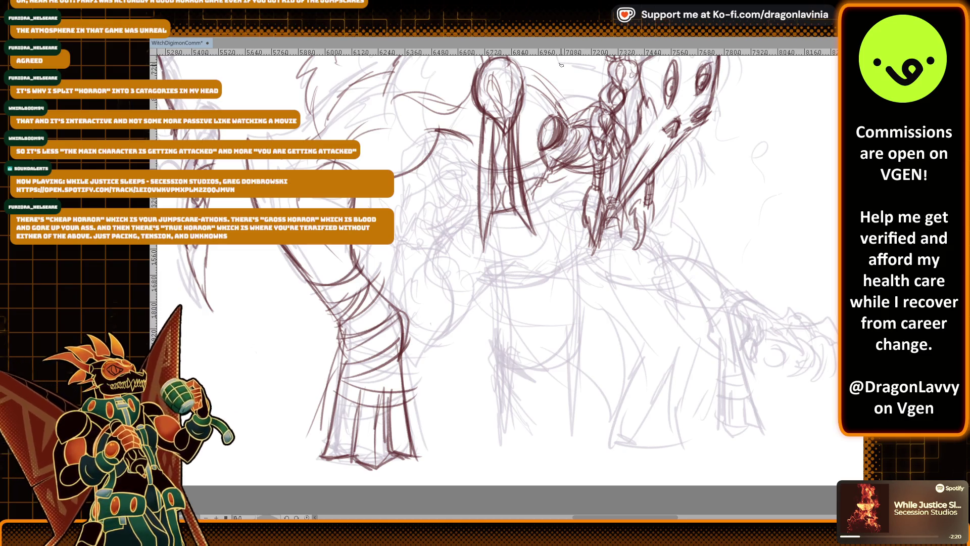
{"action": "scroll", "coordinate": [561, 65], "scroll_direction": "up", "scroll_amount": 2}
{"action": "scroll", "coordinate": [455, 177], "scroll_direction": "up", "scroll_amount": 2}
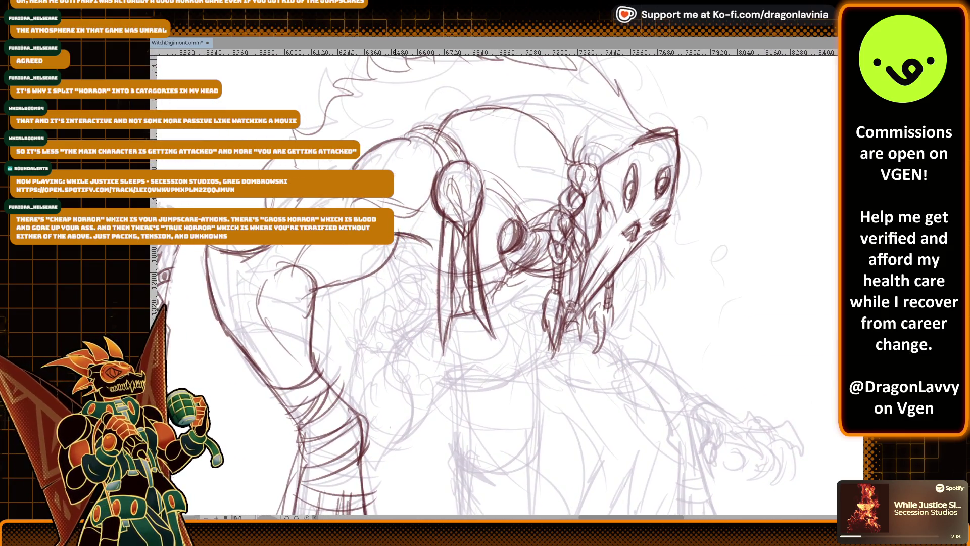
{"action": "scroll", "coordinate": [518, 236], "scroll_direction": "down", "scroll_amount": 2}
{"action": "scroll", "coordinate": [518, 236], "scroll_direction": "left", "scroll_amount": 2}
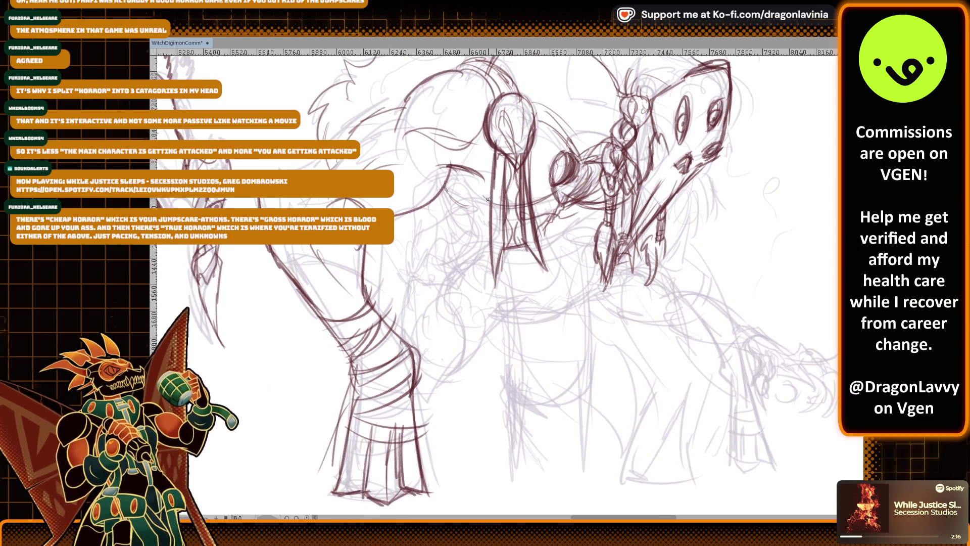
{"action": "scroll", "coordinate": [488, 198], "scroll_direction": "down", "scroll_amount": 1}
{"action": "scroll", "coordinate": [505, 212], "scroll_direction": "right", "scroll_amount": 2}
Draw long dark red strokes down the body and lower body over the rough
{"action": "mouse_move", "coordinate": [520, 207]}
{"action": "left_mouse_down"}
{"action": "mouse_move", "coordinate": [513, 303]}
{"action": "mouse_move", "coordinate": [535, 349]}
{"action": "left_mouse_up"}
{"action": "left_click_drag", "start_coordinate": [521, 240], "coordinate": [530, 367]}
{"action": "left_click_drag", "start_coordinate": [526, 200], "coordinate": [563, 381]}
{"action": "left_click_drag", "start_coordinate": [450, 232], "coordinate": [491, 417]}
{"action": "left_click_drag", "start_coordinate": [505, 331], "coordinate": [488, 417]}
{"action": "left_click_drag", "start_coordinate": [503, 374], "coordinate": [546, 348]}
{"action": "mouse_move", "coordinate": [531, 349]}
{"action": "left_mouse_down"}
{"action": "mouse_move", "coordinate": [558, 390]}
{"action": "mouse_move", "coordinate": [554, 331]}
{"action": "mouse_move", "coordinate": [563, 358]}
{"action": "left_mouse_up"}
{"action": "left_click_drag", "start_coordinate": [462, 234], "coordinate": [482, 307]}
{"action": "left_click_drag", "start_coordinate": [515, 306], "coordinate": [483, 380]}
{"action": "left_click_drag", "start_coordinate": [525, 281], "coordinate": [535, 332]}
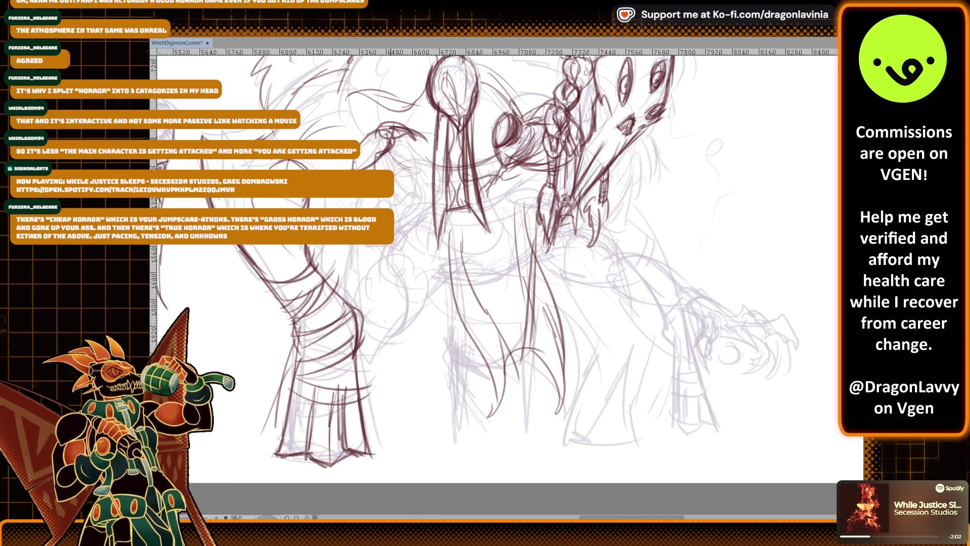
Ink the raised arm and its clawed hand, refining claw tips and edges
{"action": "mouse_move", "coordinate": [375, 148]}
{"action": "left_mouse_down"}
{"action": "mouse_move", "coordinate": [372, 168]}
{"action": "mouse_move", "coordinate": [395, 136]}
{"action": "left_mouse_up"}
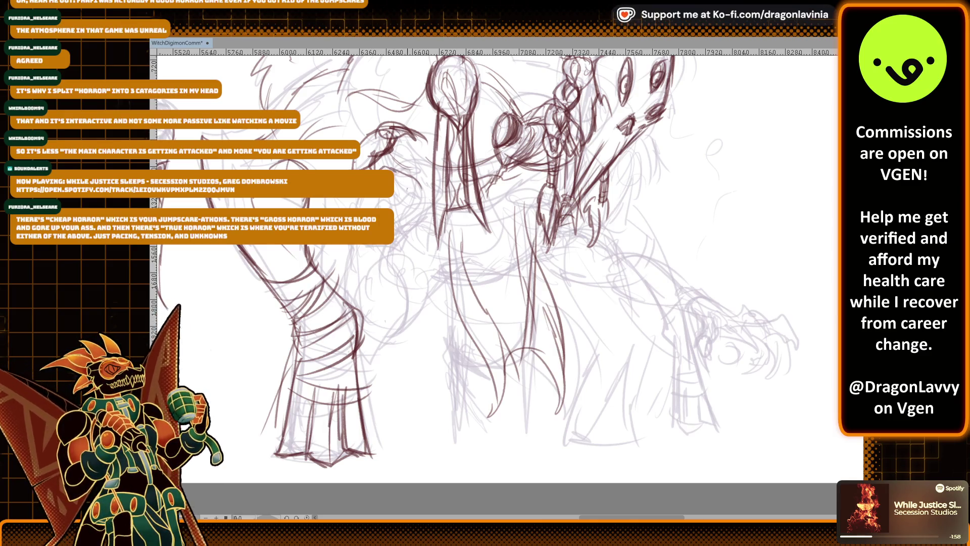
{"action": "left_click_drag", "start_coordinate": [367, 197], "coordinate": [424, 235]}
{"action": "mouse_move", "coordinate": [396, 210]}
{"action": "left_mouse_down"}
{"action": "mouse_move", "coordinate": [403, 226]}
{"action": "mouse_move", "coordinate": [385, 204]}
{"action": "left_mouse_up"}
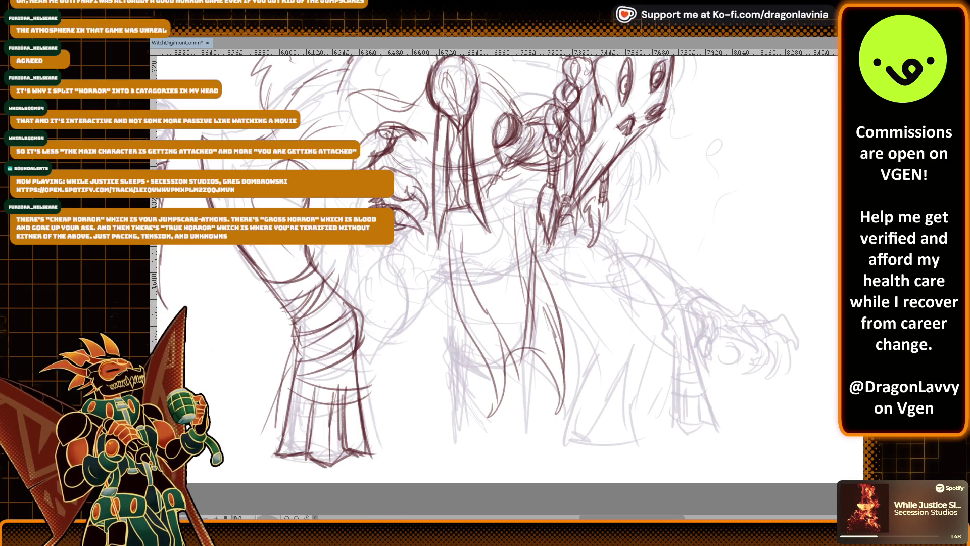
{"action": "left_click_drag", "start_coordinate": [374, 248], "coordinate": [397, 246]}
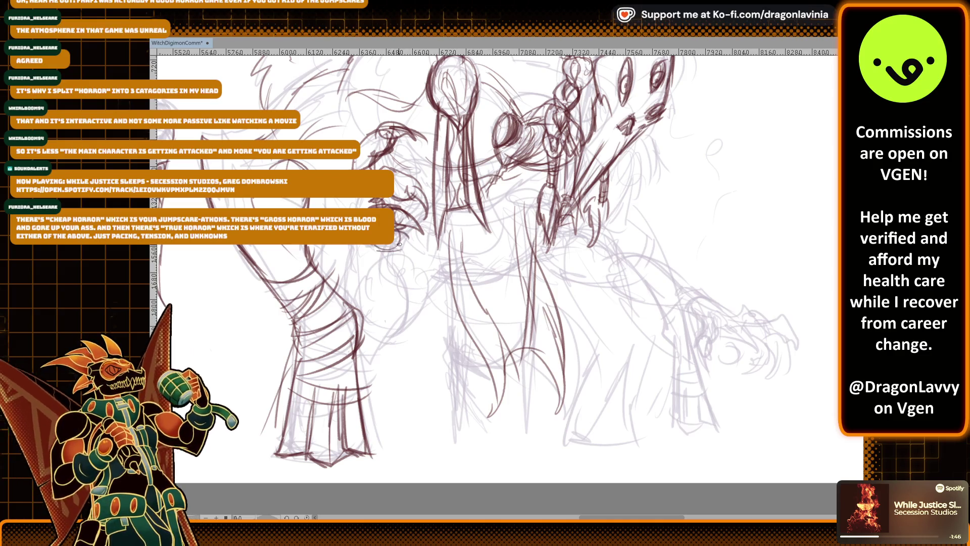
{"action": "mouse_move", "coordinate": [349, 245]}
{"action": "left_mouse_down"}
{"action": "mouse_move", "coordinate": [382, 260]}
{"action": "mouse_move", "coordinate": [389, 245]}
{"action": "left_mouse_up"}
{"action": "mouse_move", "coordinate": [381, 157]}
{"action": "left_mouse_down"}
{"action": "mouse_move", "coordinate": [392, 167]}
{"action": "mouse_move", "coordinate": [414, 160]}
{"action": "left_mouse_up"}
{"action": "mouse_move", "coordinate": [408, 158]}
{"action": "left_mouse_down"}
{"action": "mouse_move", "coordinate": [421, 170]}
{"action": "mouse_move", "coordinate": [400, 174]}
{"action": "mouse_move", "coordinate": [416, 181]}
{"action": "left_mouse_up"}
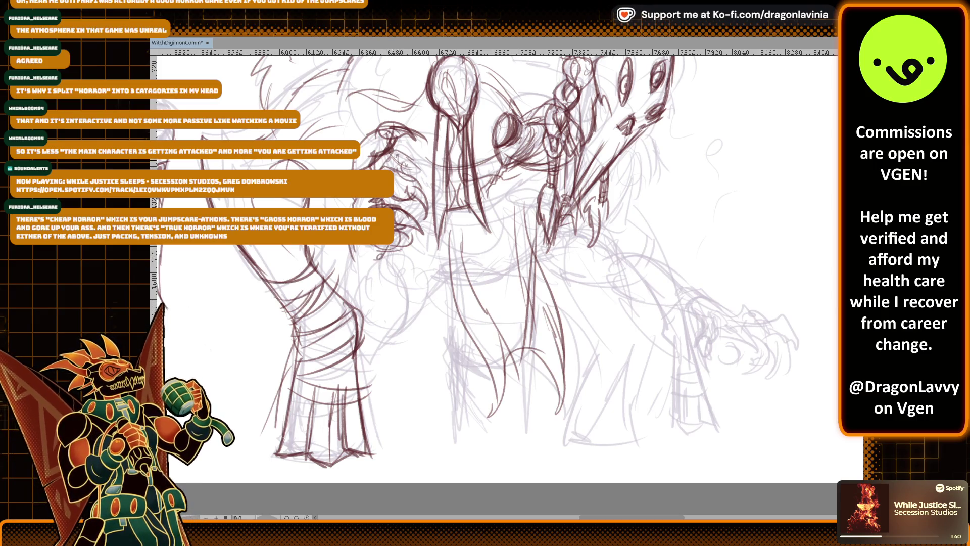
{"action": "left_click_drag", "start_coordinate": [401, 239], "coordinate": [420, 235]}
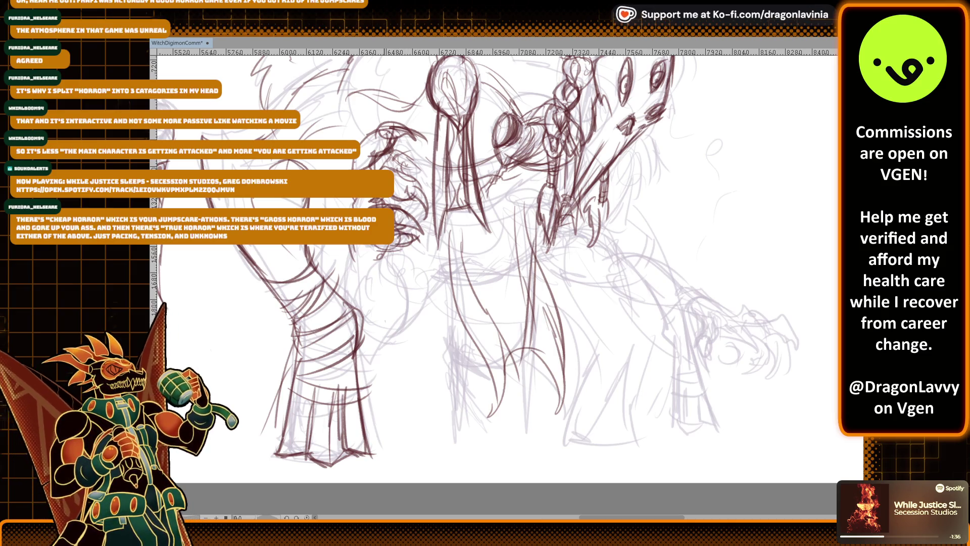
Line the body front, shape the front leg with long curved strokes, and mark the chest
{"action": "left_click_drag", "start_coordinate": [352, 245], "coordinate": [345, 308]}
{"action": "mouse_move", "coordinate": [386, 252]}
{"action": "left_mouse_down"}
{"action": "mouse_move", "coordinate": [407, 303]}
{"action": "mouse_move", "coordinate": [389, 356]}
{"action": "left_mouse_up"}
{"action": "left_click_drag", "start_coordinate": [430, 301], "coordinate": [406, 331]}
{"action": "left_click_drag", "start_coordinate": [550, 142], "coordinate": [516, 148]}
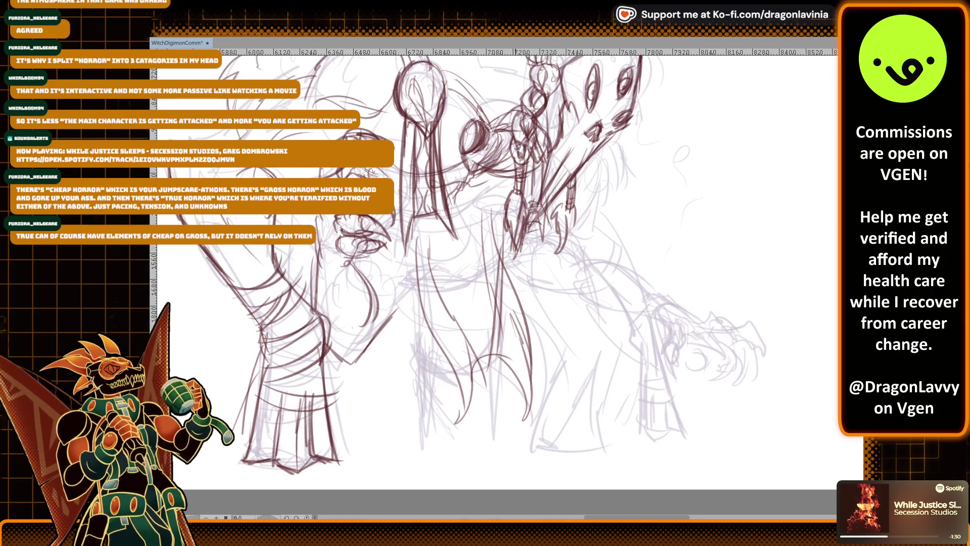
{"action": "left_click_drag", "start_coordinate": [486, 268], "coordinate": [534, 407]}
{"action": "left_click_drag", "start_coordinate": [500, 290], "coordinate": [524, 360]}
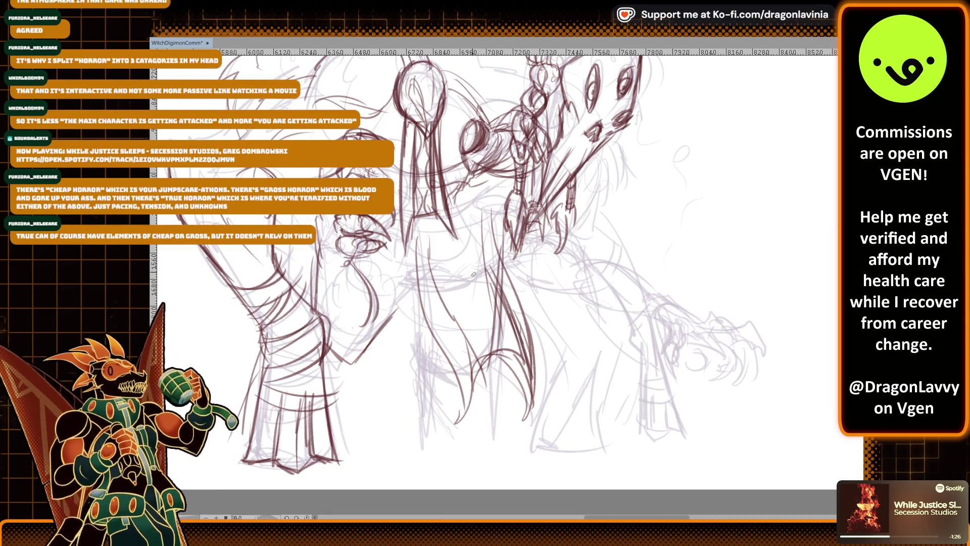
{"action": "mouse_move", "coordinate": [434, 232]}
{"action": "left_mouse_down"}
{"action": "mouse_move", "coordinate": [428, 290]}
{"action": "mouse_move", "coordinate": [418, 256]}
{"action": "left_mouse_up"}
{"action": "mouse_move", "coordinate": [463, 133]}
{"action": "left_mouse_down"}
{"action": "mouse_move", "coordinate": [420, 190]}
{"action": "mouse_move", "coordinate": [516, 205]}
{"action": "left_mouse_up"}
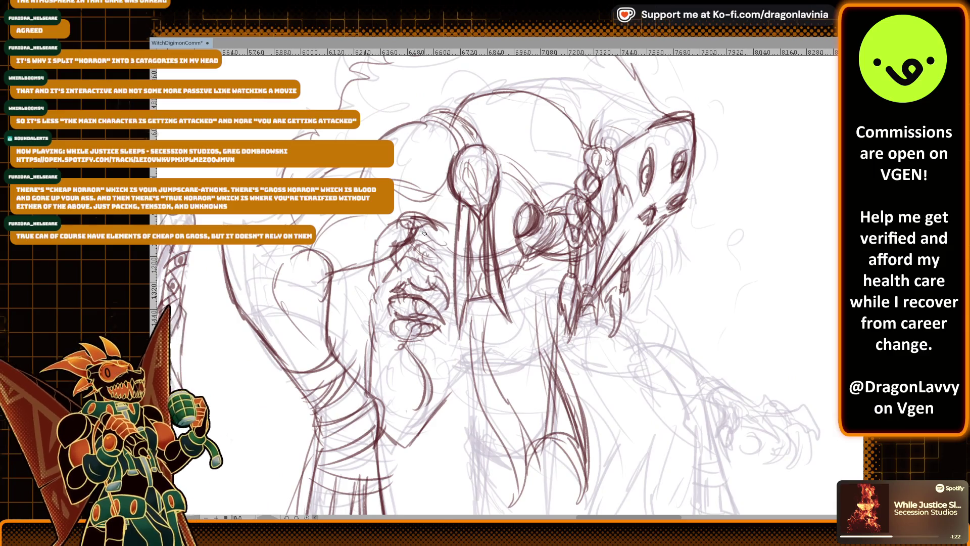
Pan to the head, darken the clawed hand, and refine the masked head and jaw lines
{"action": "left_click_drag", "start_coordinate": [517, 205], "coordinate": [521, 122]}
{"action": "left_click_drag", "start_coordinate": [444, 183], "coordinate": [442, 181]}
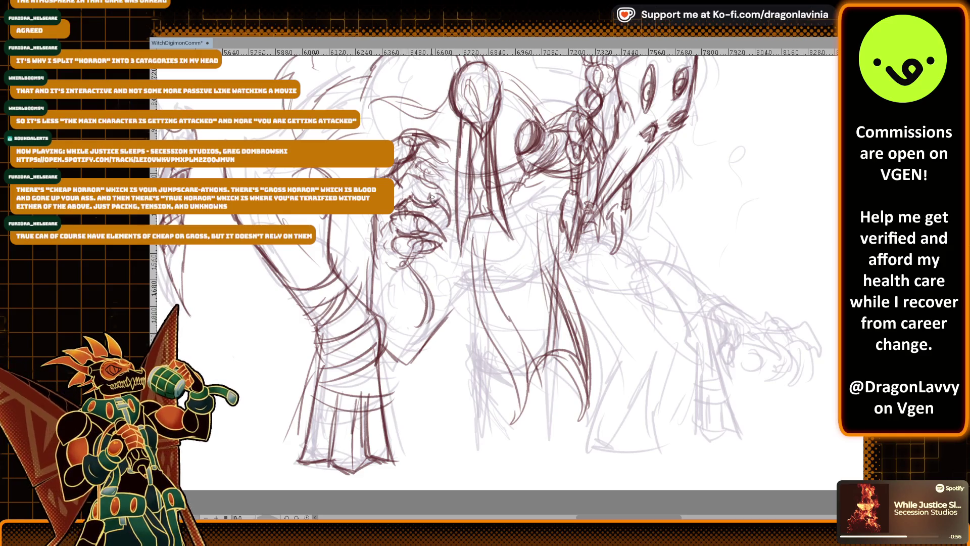
{"action": "left_click_drag", "start_coordinate": [409, 209], "coordinate": [395, 228]}
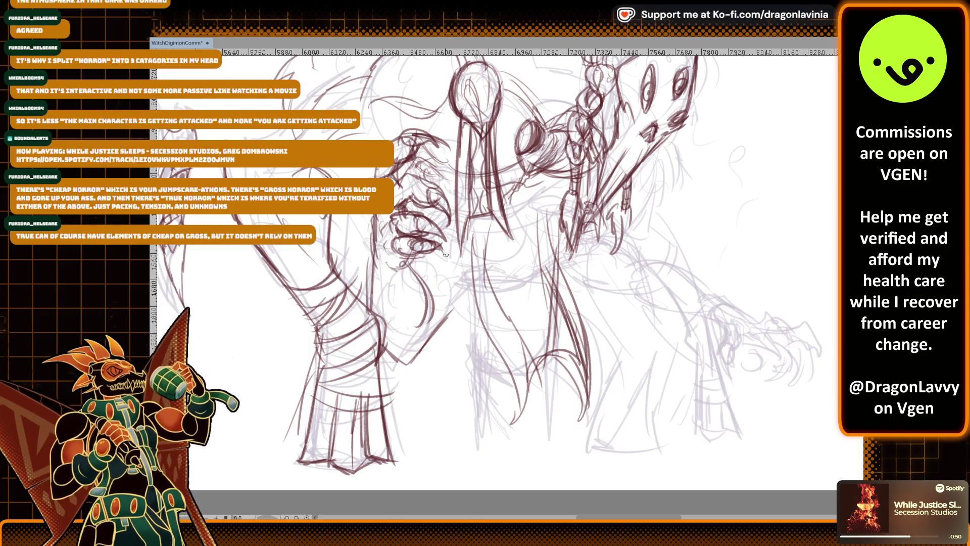
{"action": "mouse_move", "coordinate": [427, 171]}
{"action": "left_mouse_down"}
{"action": "mouse_move", "coordinate": [421, 186]}
{"action": "mouse_move", "coordinate": [454, 178]}
{"action": "mouse_move", "coordinate": [454, 200]}
{"action": "left_mouse_up"}
{"action": "left_click_drag", "start_coordinate": [438, 173], "coordinate": [451, 188]}
{"action": "left_click_drag", "start_coordinate": [445, 187], "coordinate": [447, 208]}
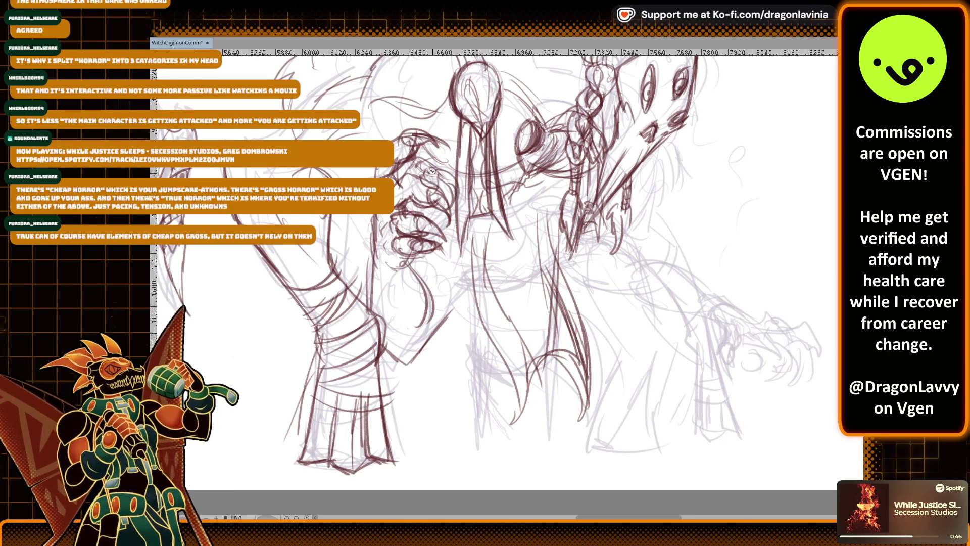
{"action": "left_click_drag", "start_coordinate": [411, 202], "coordinate": [418, 235]}
{"action": "left_click_drag", "start_coordinate": [395, 167], "coordinate": [409, 181]}
{"action": "left_click_drag", "start_coordinate": [400, 164], "coordinate": [409, 183]}
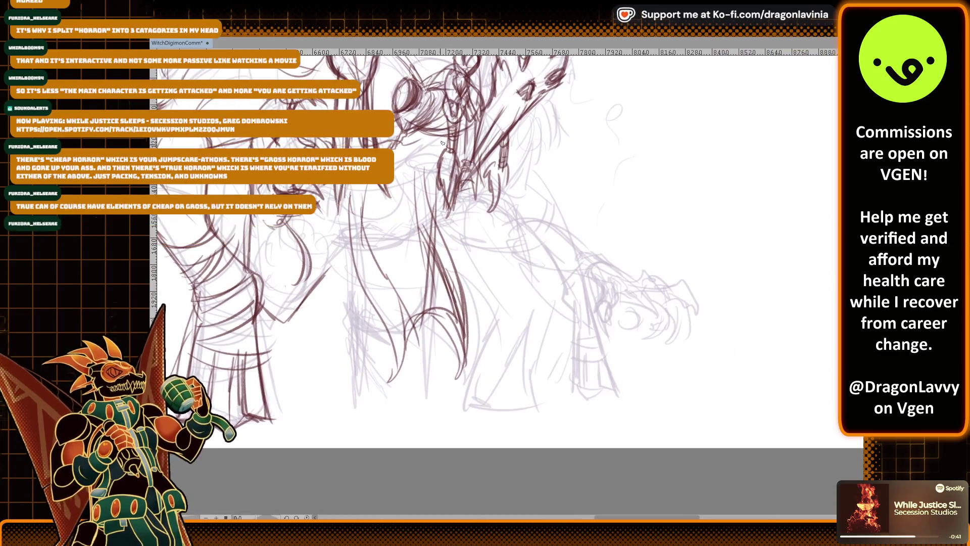
{"action": "left_click_drag", "start_coordinate": [446, 219], "coordinate": [423, 219]}
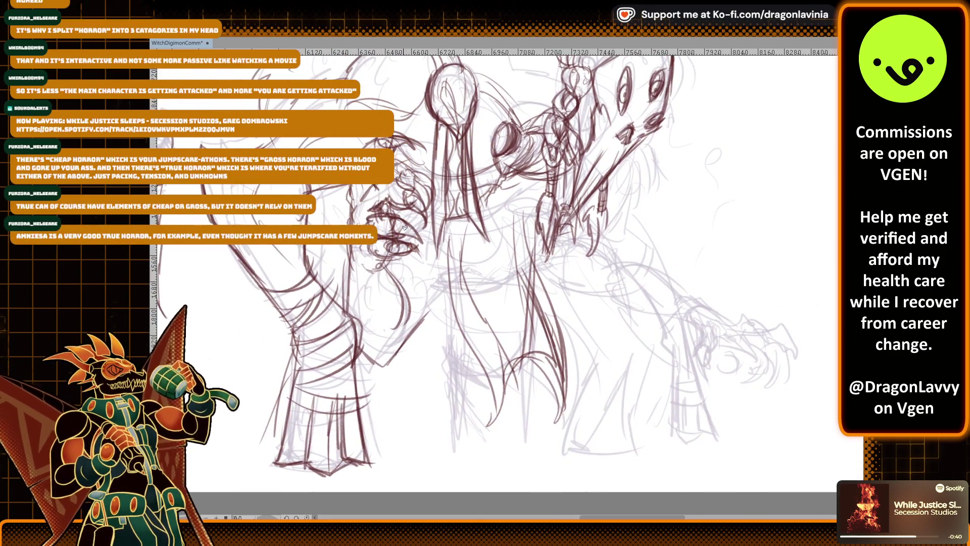
Ink detail lines across the chest and arm, including vertical and upper-chest strokes
{"action": "mouse_move", "coordinate": [398, 263]}
{"action": "left_mouse_down"}
{"action": "mouse_move", "coordinate": [425, 282]}
{"action": "mouse_move", "coordinate": [424, 295]}
{"action": "mouse_move", "coordinate": [443, 284]}
{"action": "left_mouse_up"}
{"action": "left_click_drag", "start_coordinate": [428, 303], "coordinate": [457, 276]}
{"action": "left_click_drag", "start_coordinate": [433, 236], "coordinate": [438, 270]}
{"action": "left_click_drag", "start_coordinate": [451, 240], "coordinate": [436, 300]}
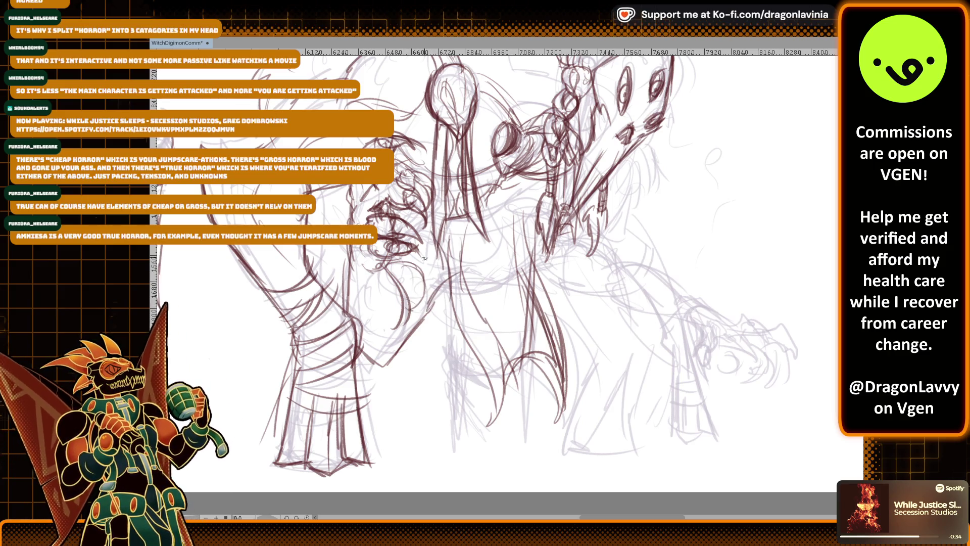
{"action": "left_click_drag", "start_coordinate": [444, 215], "coordinate": [524, 200]}
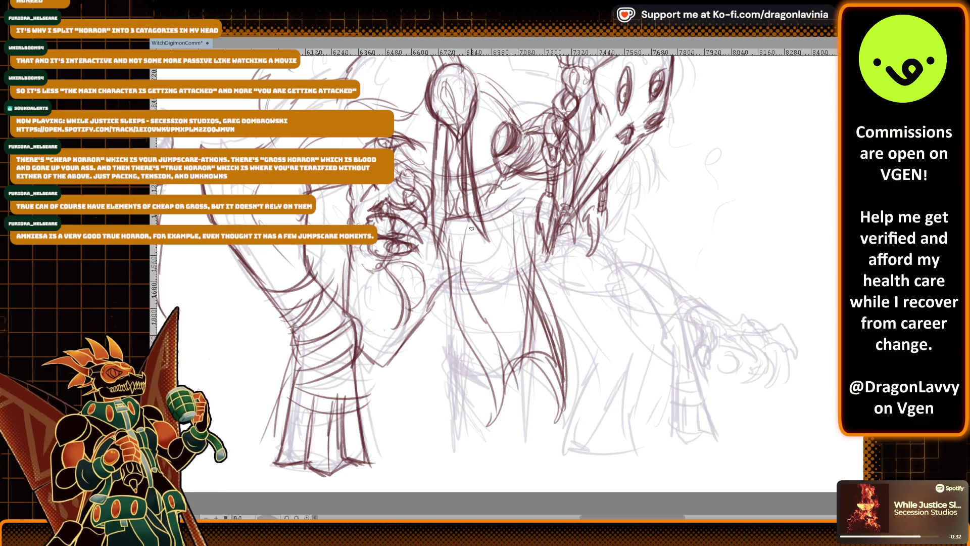
{"action": "left_click_drag", "start_coordinate": [454, 203], "coordinate": [479, 200]}
{"action": "mouse_move", "coordinate": [489, 196]}
{"action": "left_mouse_down"}
{"action": "mouse_move", "coordinate": [505, 202]}
{"action": "mouse_move", "coordinate": [483, 214]}
{"action": "left_mouse_up"}
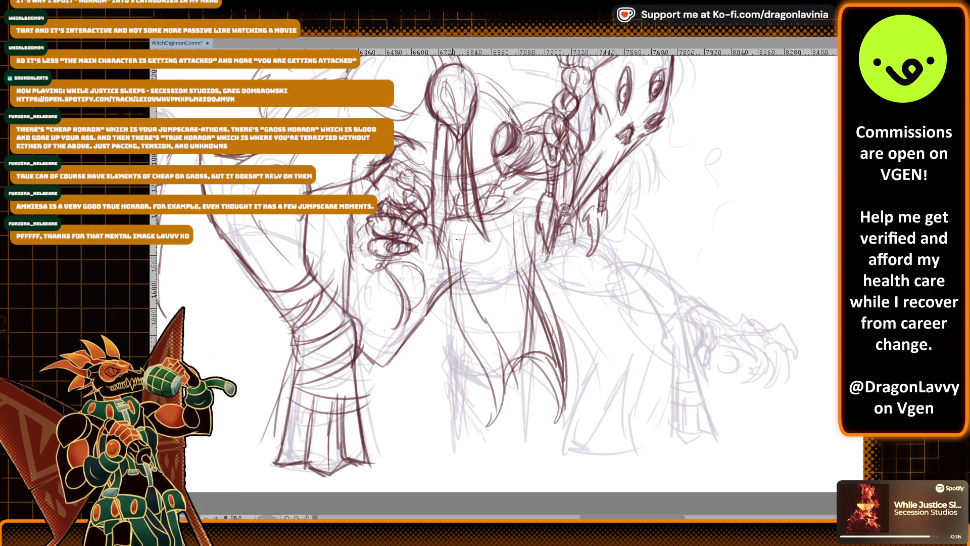
{"action": "scroll", "coordinate": [447, 228], "scroll_direction": "up", "scroll_amount": 2}
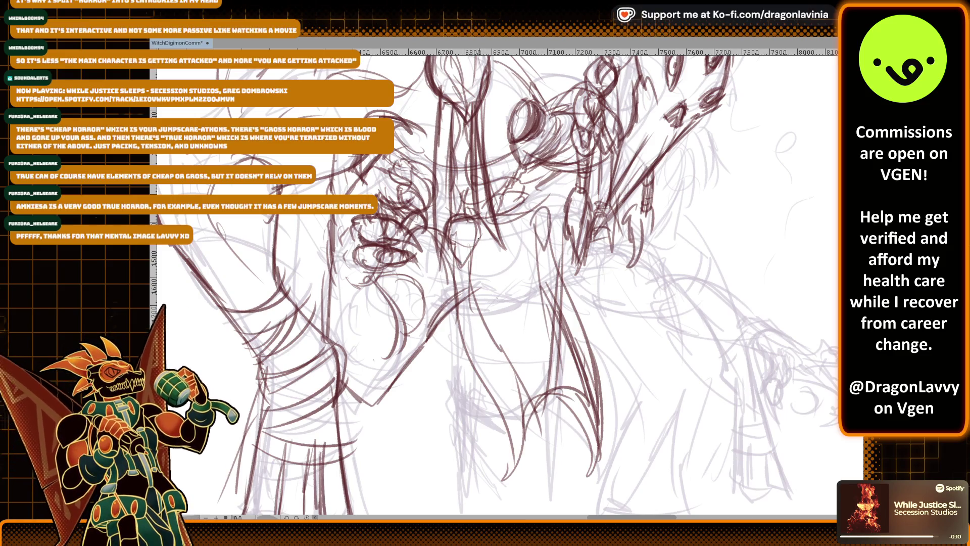
{"action": "scroll", "coordinate": [436, 286], "scroll_direction": "down", "scroll_amount": 3}
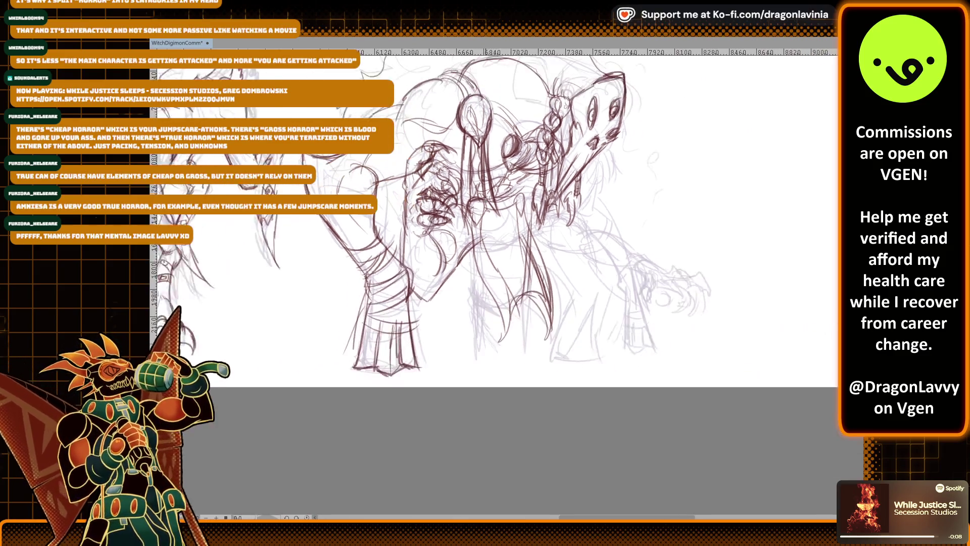
Zoom in and outline the wrist cuff and forearm band with a small plate
{"action": "scroll", "coordinate": [436, 285], "scroll_direction": "up", "scroll_amount": 5}
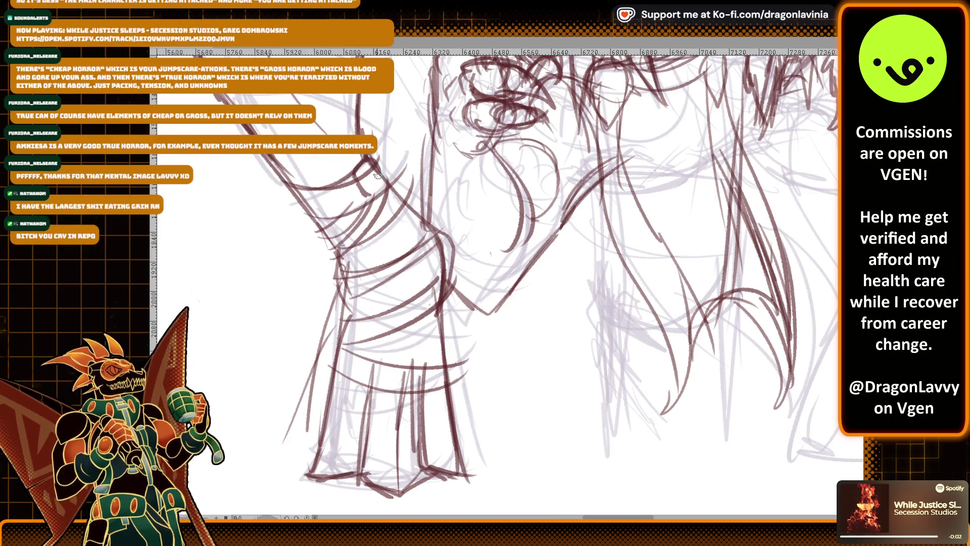
{"action": "mouse_move", "coordinate": [370, 200]}
{"action": "left_mouse_down"}
{"action": "mouse_move", "coordinate": [396, 176]}
{"action": "mouse_move", "coordinate": [372, 186]}
{"action": "left_mouse_up"}
{"action": "mouse_move", "coordinate": [368, 188]}
{"action": "left_mouse_down"}
{"action": "mouse_move", "coordinate": [383, 179]}
{"action": "mouse_move", "coordinate": [376, 163]}
{"action": "left_mouse_up"}
{"action": "left_click_drag", "start_coordinate": [361, 192], "coordinate": [369, 187]}
{"action": "left_click_drag", "start_coordinate": [324, 240], "coordinate": [342, 219]}
{"action": "left_click_drag", "start_coordinate": [334, 233], "coordinate": [354, 215]}
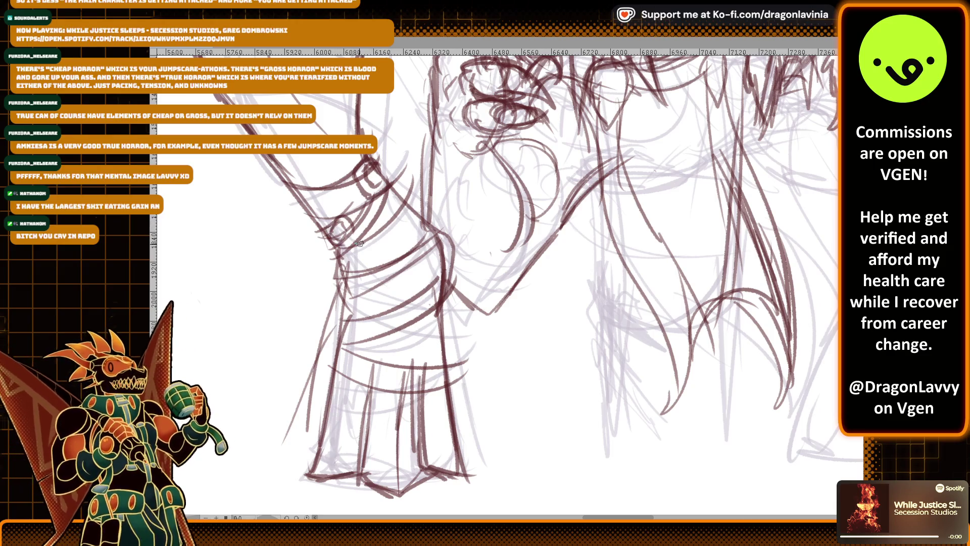
{"action": "mouse_move", "coordinate": [358, 230]}
{"action": "left_mouse_down"}
{"action": "mouse_move", "coordinate": [382, 203]}
{"action": "mouse_move", "coordinate": [364, 225]}
{"action": "left_mouse_up"}
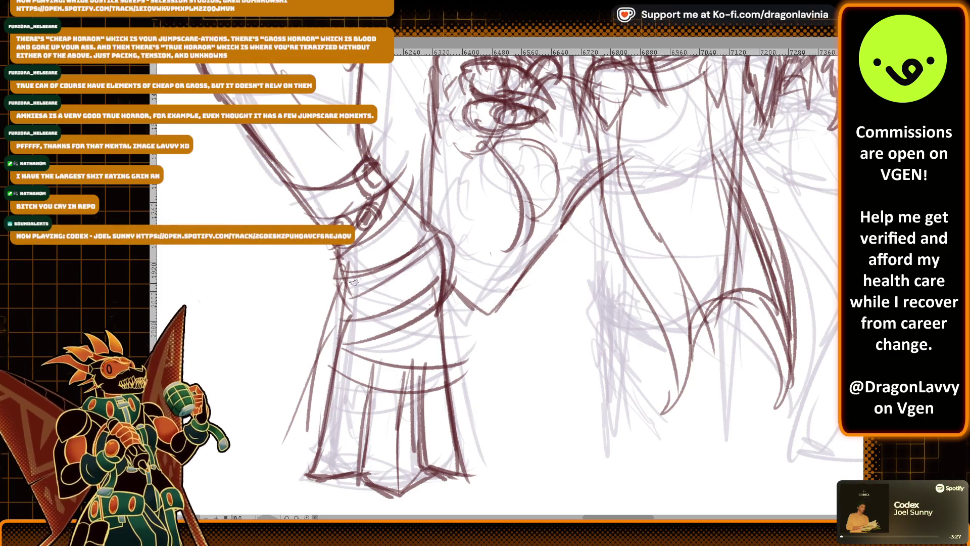
Draw diagonal cuff bands with small rectangular plates and a strap lower on the leg
{"action": "mouse_move", "coordinate": [345, 302]}
{"action": "left_mouse_down"}
{"action": "mouse_move", "coordinate": [436, 257]}
{"action": "mouse_move", "coordinate": [397, 286]}
{"action": "mouse_move", "coordinate": [445, 237]}
{"action": "left_mouse_up"}
{"action": "left_click_drag", "start_coordinate": [399, 279], "coordinate": [429, 251]}
{"action": "left_click_drag", "start_coordinate": [348, 321], "coordinate": [369, 295]}
{"action": "mouse_move", "coordinate": [402, 331]}
{"action": "left_mouse_down"}
{"action": "mouse_move", "coordinate": [427, 293]}
{"action": "mouse_move", "coordinate": [400, 327]}
{"action": "left_mouse_up"}
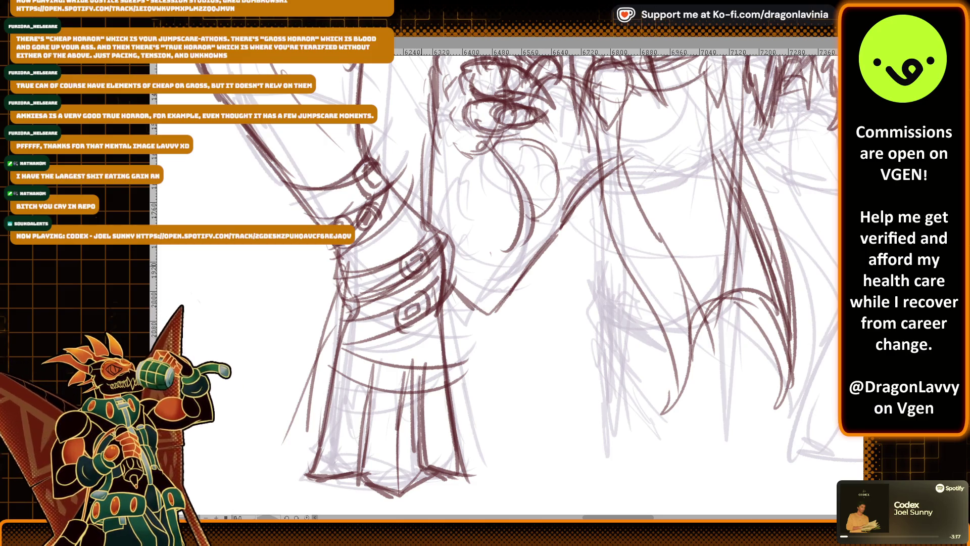
{"action": "mouse_move", "coordinate": [354, 353]}
{"action": "left_mouse_down"}
{"action": "mouse_move", "coordinate": [347, 378]}
{"action": "mouse_move", "coordinate": [373, 384]}
{"action": "mouse_move", "coordinate": [366, 374]}
{"action": "mouse_move", "coordinate": [372, 386]}
{"action": "left_mouse_up"}
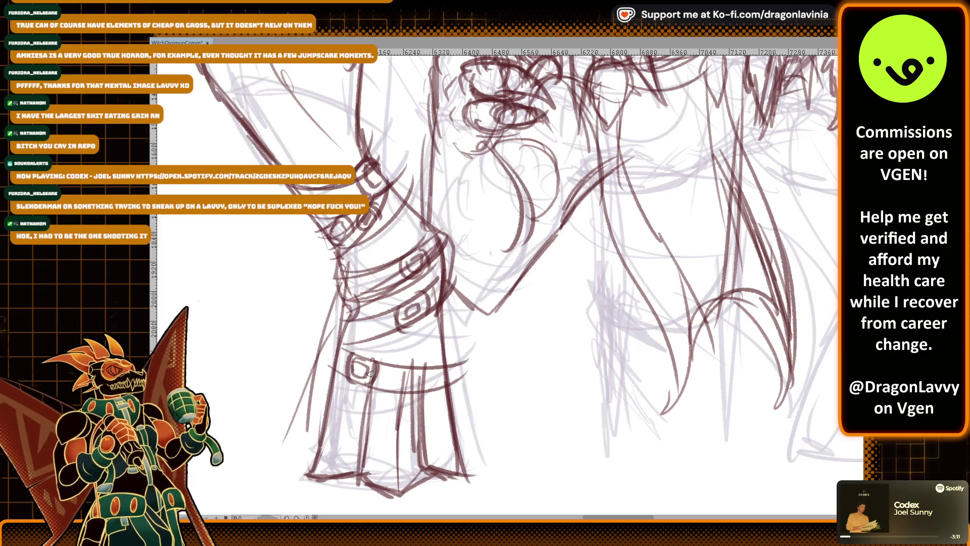
{"action": "scroll", "coordinate": [339, 286], "scroll_direction": "down", "scroll_amount": 1}
Ink dark red strokes over the hind leg area
{"action": "scroll", "coordinate": [339, 287], "scroll_direction": "down", "scroll_amount": 1}
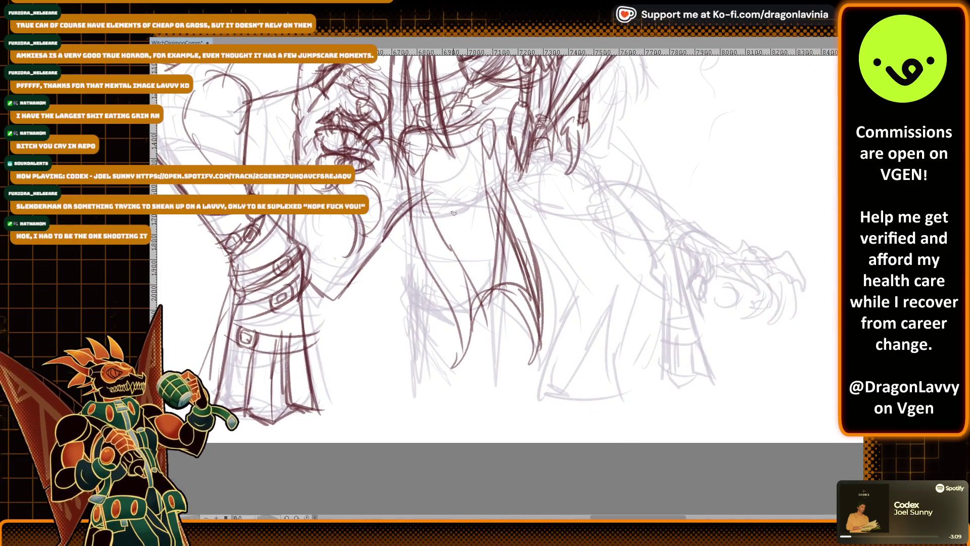
{"action": "left_click_drag", "start_coordinate": [445, 233], "coordinate": [468, 331]}
{"action": "left_click_drag", "start_coordinate": [454, 252], "coordinate": [469, 337]}
{"action": "left_click_drag", "start_coordinate": [503, 229], "coordinate": [533, 327]}
Ink an oval on the beast's head and lines around its mouth
{"action": "scroll", "coordinate": [472, 147], "scroll_direction": "up", "scroll_amount": 1}
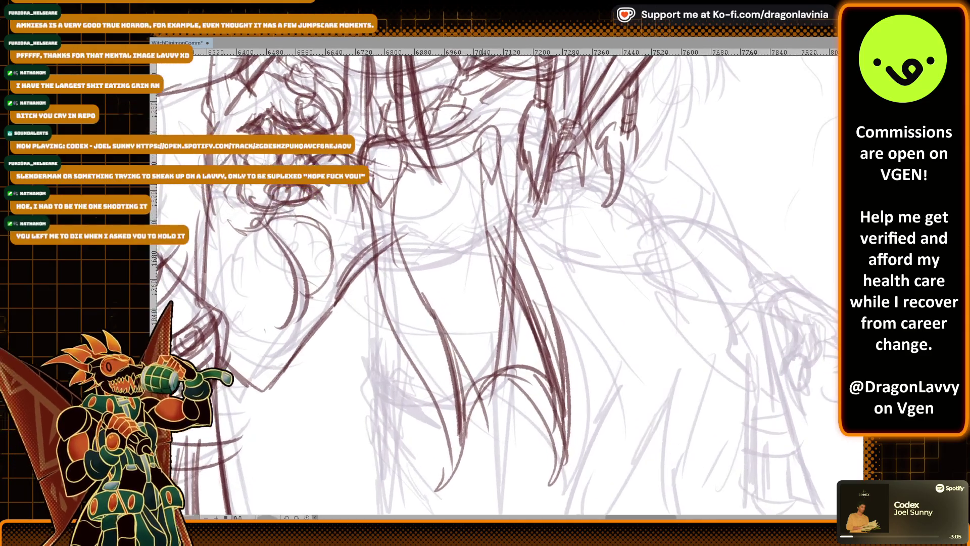
{"action": "mouse_move", "coordinate": [483, 139]}
{"action": "left_mouse_down"}
{"action": "mouse_move", "coordinate": [488, 179]}
{"action": "mouse_move", "coordinate": [503, 144]}
{"action": "mouse_move", "coordinate": [483, 135]}
{"action": "left_mouse_up"}
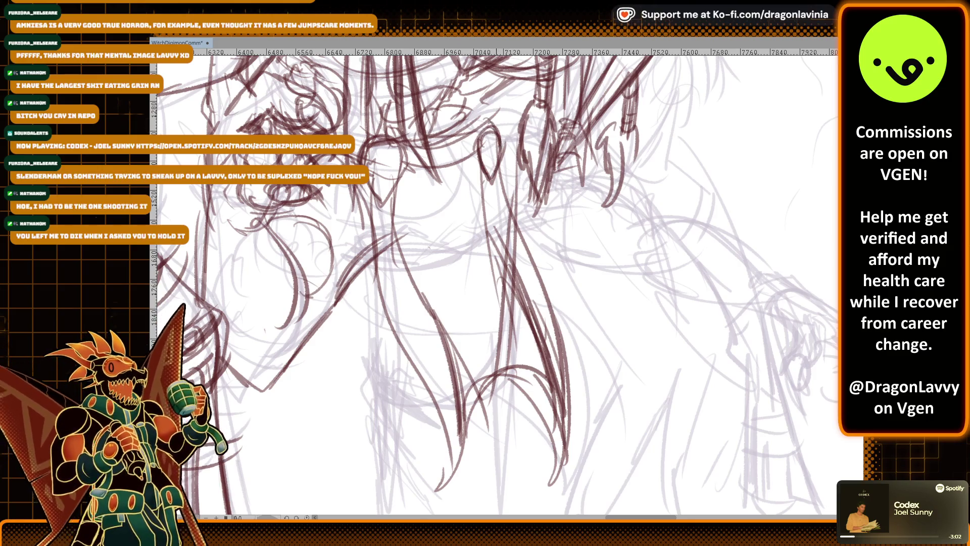
{"action": "left_click_drag", "start_coordinate": [379, 203], "coordinate": [469, 348]}
{"action": "mouse_move", "coordinate": [323, 238]}
{"action": "left_mouse_down"}
{"action": "mouse_move", "coordinate": [359, 270]}
{"action": "mouse_move", "coordinate": [381, 247]}
{"action": "left_mouse_up"}
{"action": "mouse_move", "coordinate": [373, 305]}
{"action": "left_mouse_down"}
{"action": "mouse_move", "coordinate": [404, 319]}
{"action": "mouse_move", "coordinate": [368, 319]}
{"action": "mouse_move", "coordinate": [384, 346]}
{"action": "left_mouse_up"}
{"action": "scroll", "coordinate": [409, 347], "scroll_direction": "down", "scroll_amount": 5}
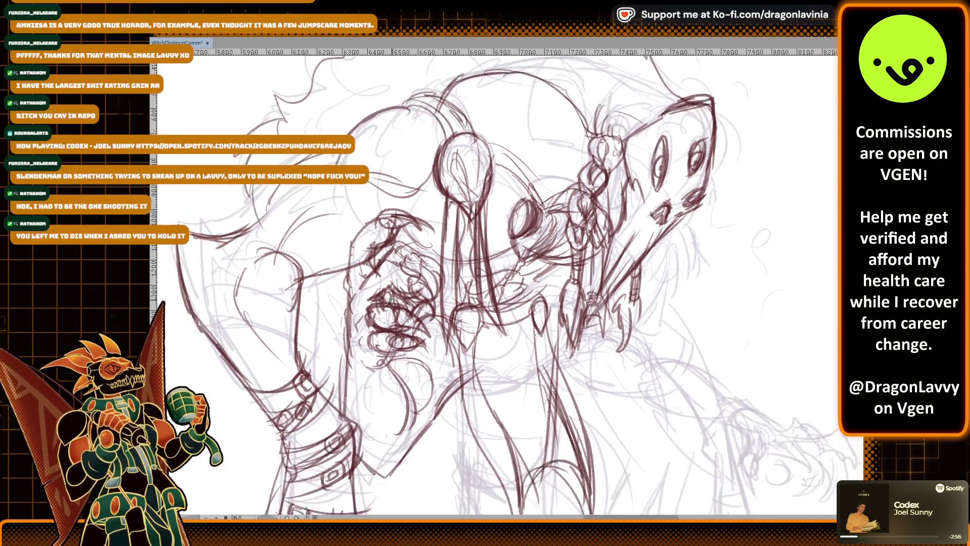
{"action": "scroll", "coordinate": [468, 128], "scroll_direction": "down", "scroll_amount": 3}
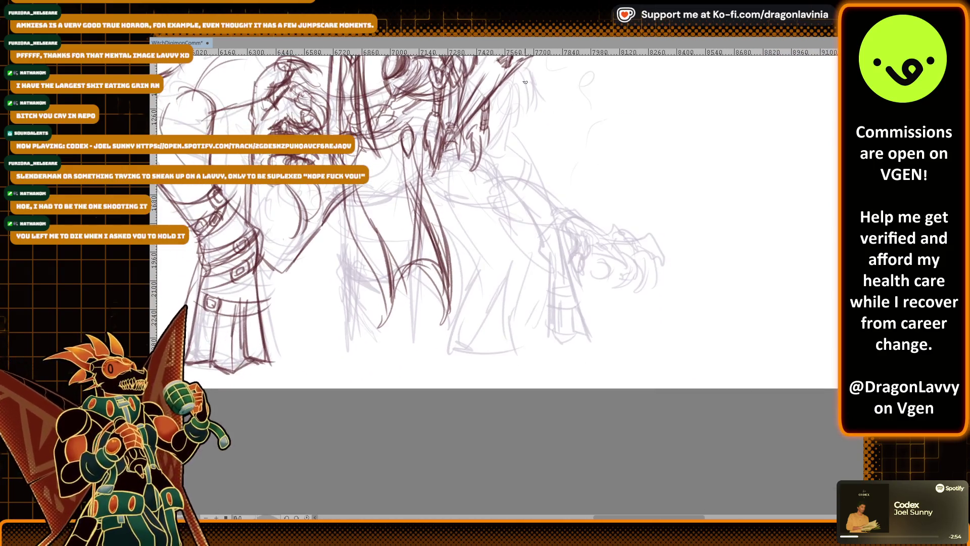
{"action": "scroll", "coordinate": [409, 154], "scroll_direction": "up", "scroll_amount": 2}
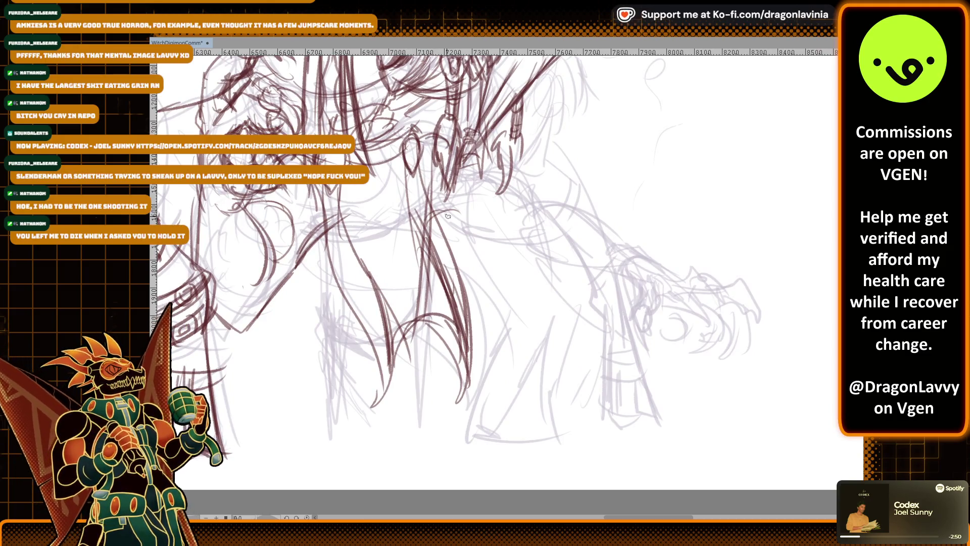
Trace the reaching front arm's top and underside, its curved claw fingers and tip
{"action": "left_click_drag", "start_coordinate": [444, 218], "coordinate": [543, 237]}
{"action": "left_click_drag", "start_coordinate": [546, 230], "coordinate": [480, 237]}
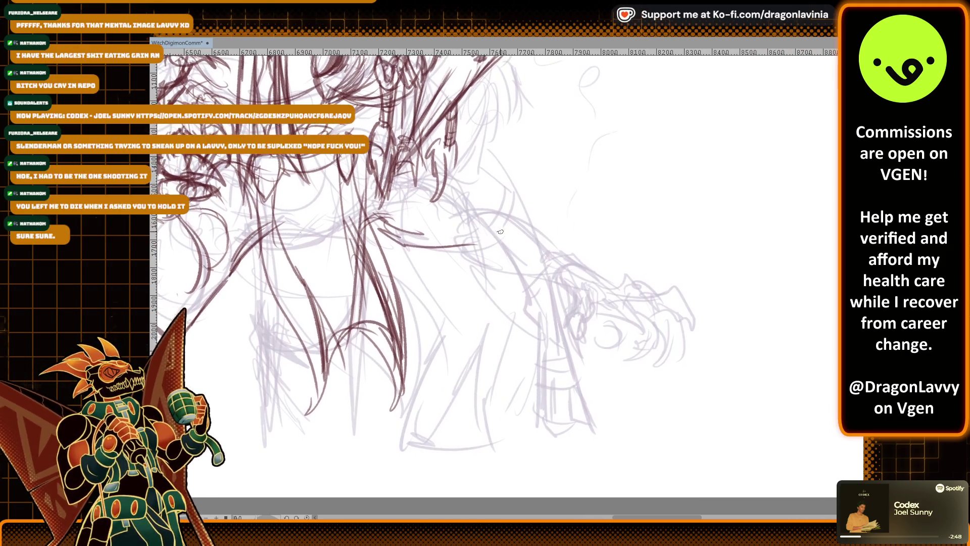
{"action": "mouse_move", "coordinate": [400, 174]}
{"action": "left_mouse_down"}
{"action": "mouse_move", "coordinate": [489, 209]}
{"action": "mouse_move", "coordinate": [576, 261]}
{"action": "left_mouse_up"}
{"action": "mouse_move", "coordinate": [470, 260]}
{"action": "left_mouse_down"}
{"action": "mouse_move", "coordinate": [560, 281]}
{"action": "mouse_move", "coordinate": [571, 293]}
{"action": "mouse_move", "coordinate": [591, 276]}
{"action": "mouse_move", "coordinate": [634, 293]}
{"action": "left_mouse_up"}
{"action": "mouse_move", "coordinate": [559, 287]}
{"action": "left_mouse_down"}
{"action": "mouse_move", "coordinate": [566, 314]}
{"action": "mouse_move", "coordinate": [586, 303]}
{"action": "mouse_move", "coordinate": [581, 328]}
{"action": "left_mouse_up"}
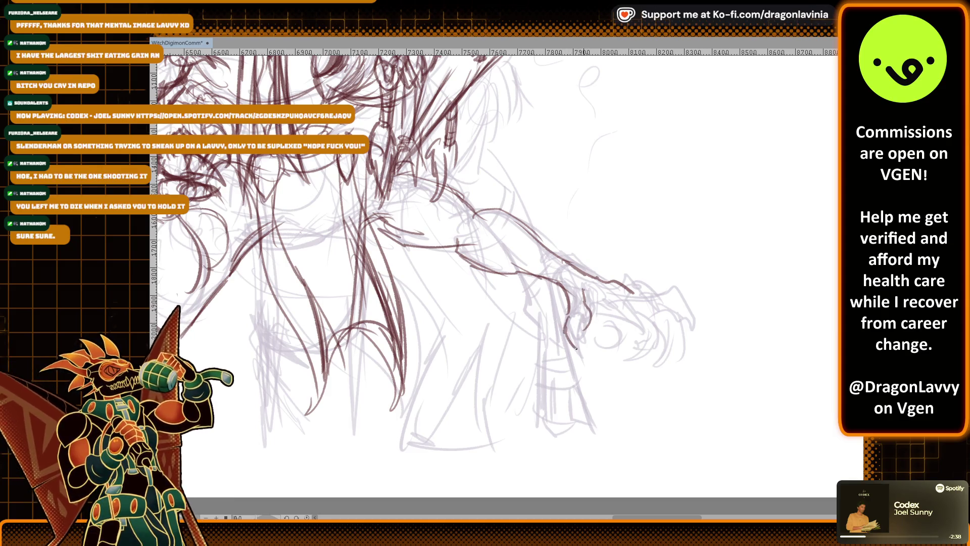
{"action": "mouse_move", "coordinate": [629, 301]}
{"action": "left_mouse_down"}
{"action": "mouse_move", "coordinate": [619, 289]}
{"action": "mouse_move", "coordinate": [658, 297]}
{"action": "left_mouse_up"}
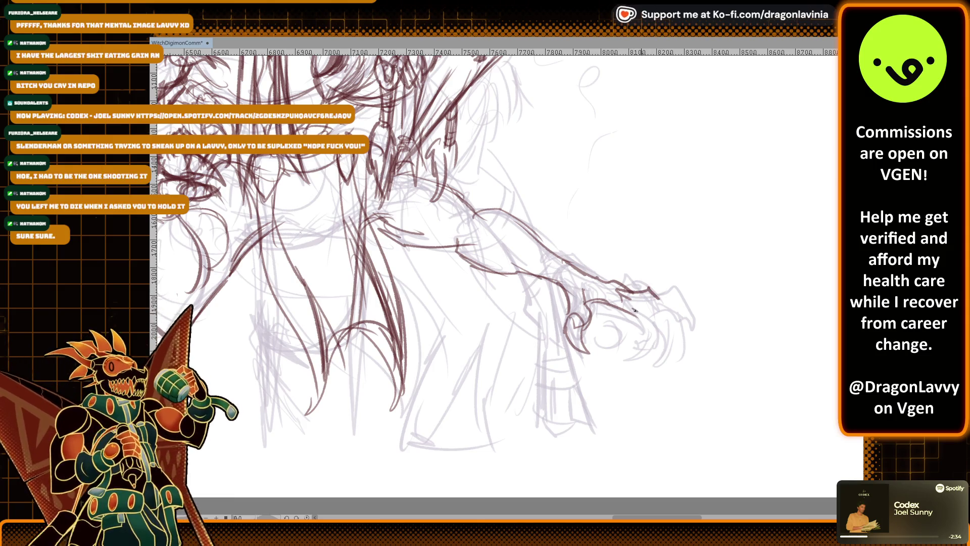
{"action": "scroll", "coordinate": [605, 307], "scroll_direction": "down", "scroll_amount": 3}
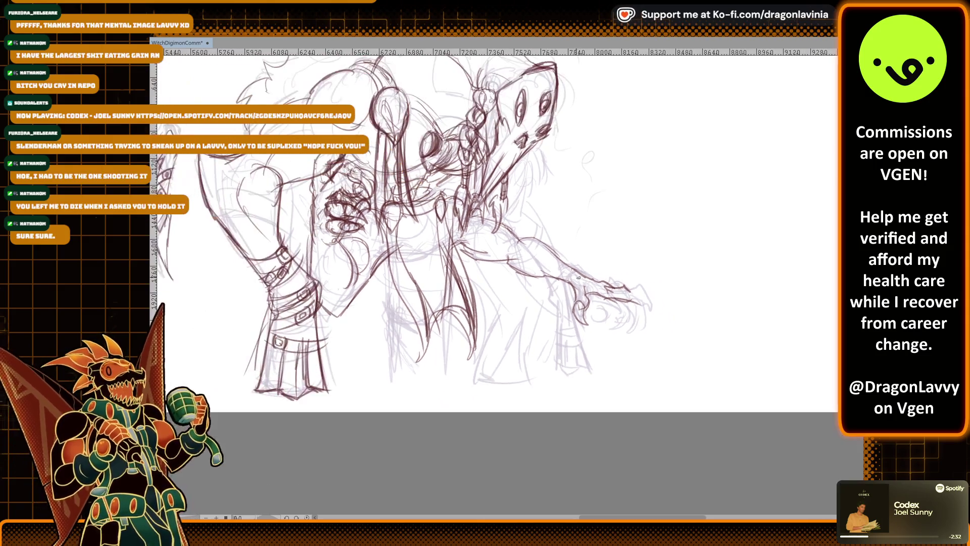
{"action": "scroll", "coordinate": [579, 277], "scroll_direction": "up", "scroll_amount": 2}
{"action": "scroll", "coordinate": [578, 278], "scroll_direction": "down", "scroll_amount": 2}
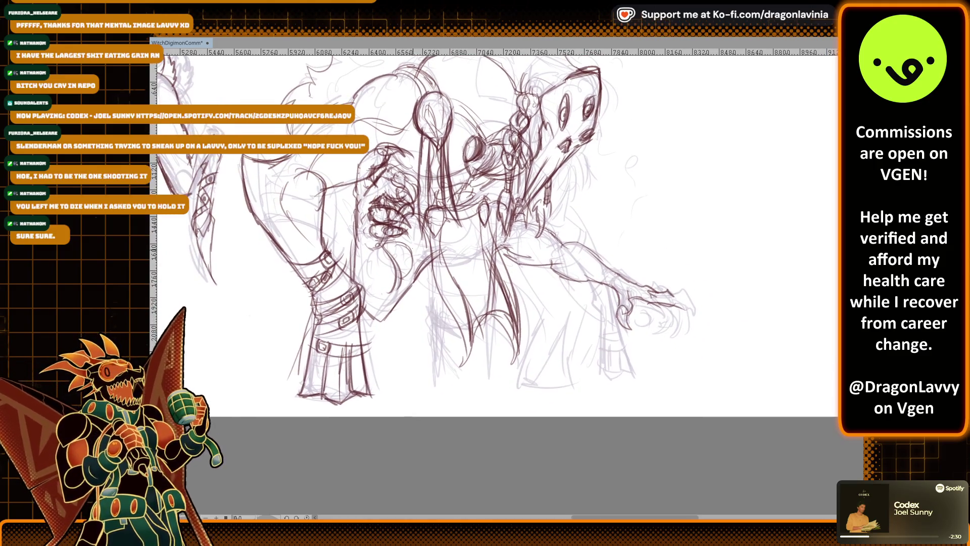
{"action": "scroll", "coordinate": [342, 101], "scroll_direction": "up", "scroll_amount": 1}
{"action": "scroll", "coordinate": [342, 101], "scroll_direction": "up", "scroll_amount": 1}
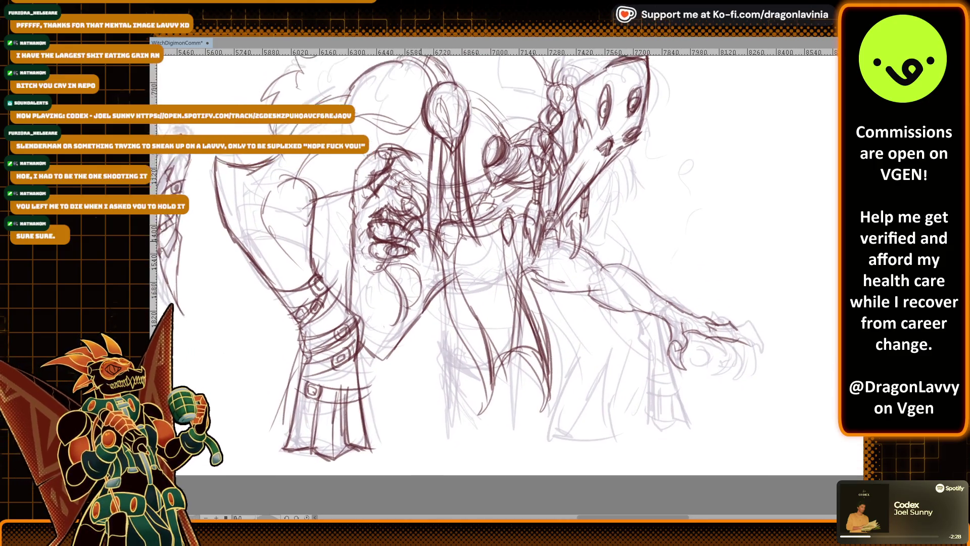
{"action": "scroll", "coordinate": [409, 276], "scroll_direction": "up", "scroll_amount": 4}
{"action": "scroll", "coordinate": [404, 253], "scroll_direction": "up", "scroll_amount": 2}
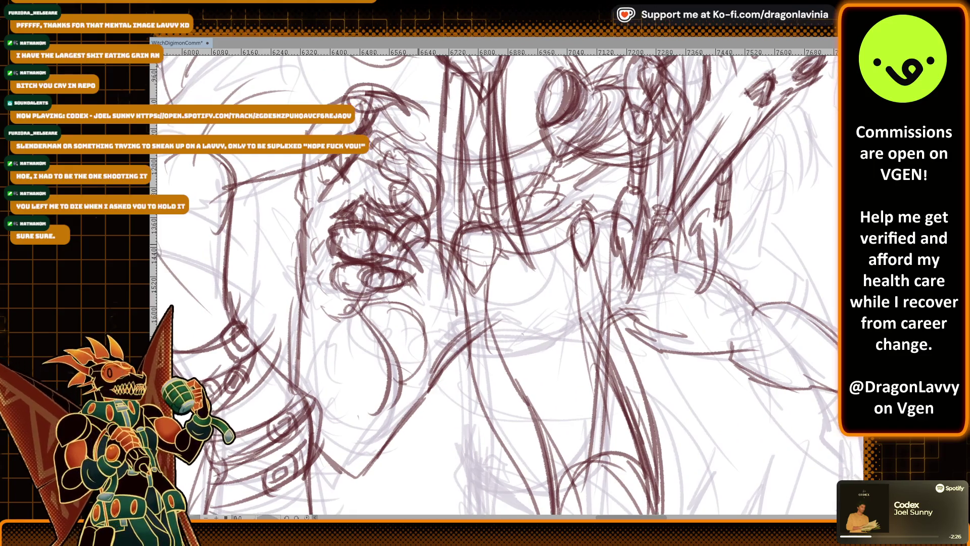
{"action": "scroll", "coordinate": [379, 249], "scroll_direction": "down", "scroll_amount": 2}
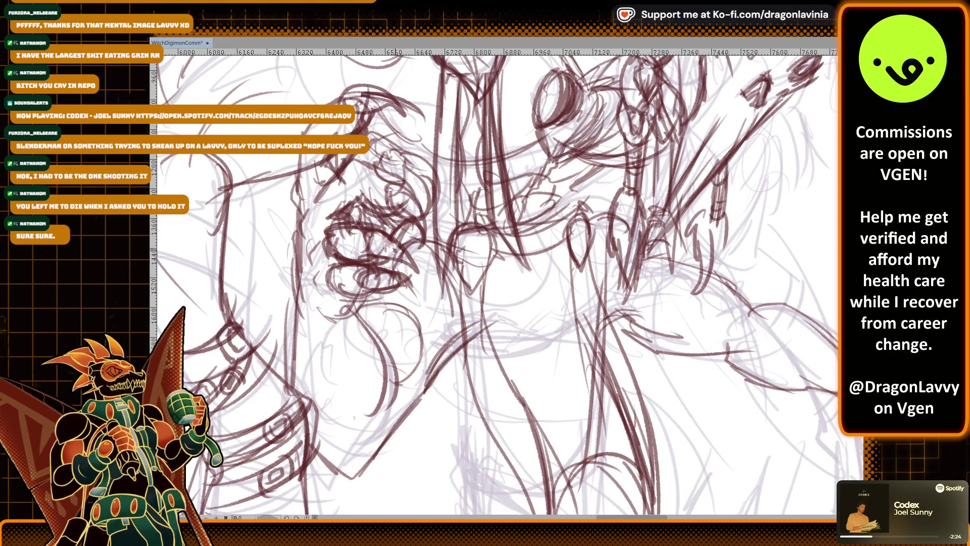
{"action": "scroll", "coordinate": [401, 285], "scroll_direction": "down", "scroll_amount": 4}
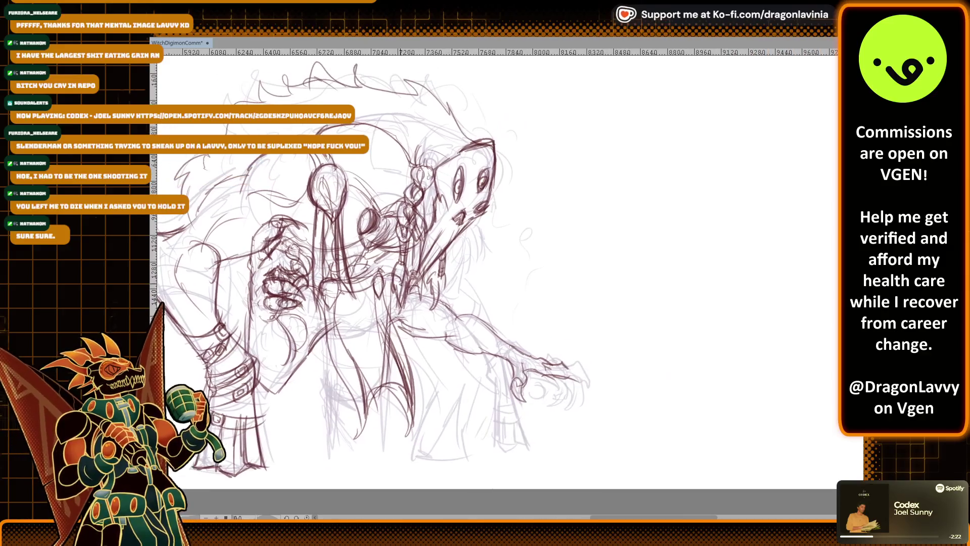
{"action": "scroll", "coordinate": [400, 285], "scroll_direction": "up", "scroll_amount": 3}
Ink curling dark red claw strokes and refine the lower claw tips and knuckle
{"action": "left_click_drag", "start_coordinate": [599, 384], "coordinate": [419, 193]}
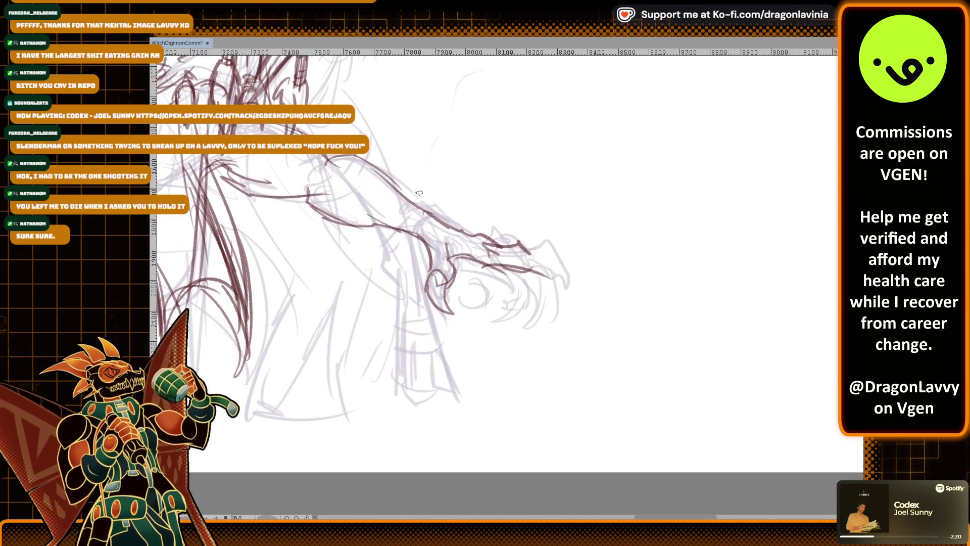
{"action": "mouse_move", "coordinate": [446, 261]}
{"action": "left_mouse_down"}
{"action": "mouse_move", "coordinate": [439, 309]}
{"action": "mouse_move", "coordinate": [473, 303]}
{"action": "left_mouse_up"}
{"action": "mouse_move", "coordinate": [496, 249]}
{"action": "left_mouse_down"}
{"action": "mouse_move", "coordinate": [560, 248]}
{"action": "mouse_move", "coordinate": [556, 262]}
{"action": "mouse_move", "coordinate": [581, 264]}
{"action": "mouse_move", "coordinate": [586, 286]}
{"action": "left_mouse_up"}
{"action": "mouse_move", "coordinate": [584, 279]}
{"action": "left_mouse_down"}
{"action": "mouse_move", "coordinate": [545, 259]}
{"action": "mouse_move", "coordinate": [567, 303]}
{"action": "mouse_move", "coordinate": [527, 286]}
{"action": "mouse_move", "coordinate": [543, 293]}
{"action": "mouse_move", "coordinate": [553, 323]}
{"action": "left_mouse_up"}
{"action": "left_click_drag", "start_coordinate": [539, 275], "coordinate": [558, 299]}
{"action": "left_click_drag", "start_coordinate": [505, 271], "coordinate": [518, 283]}
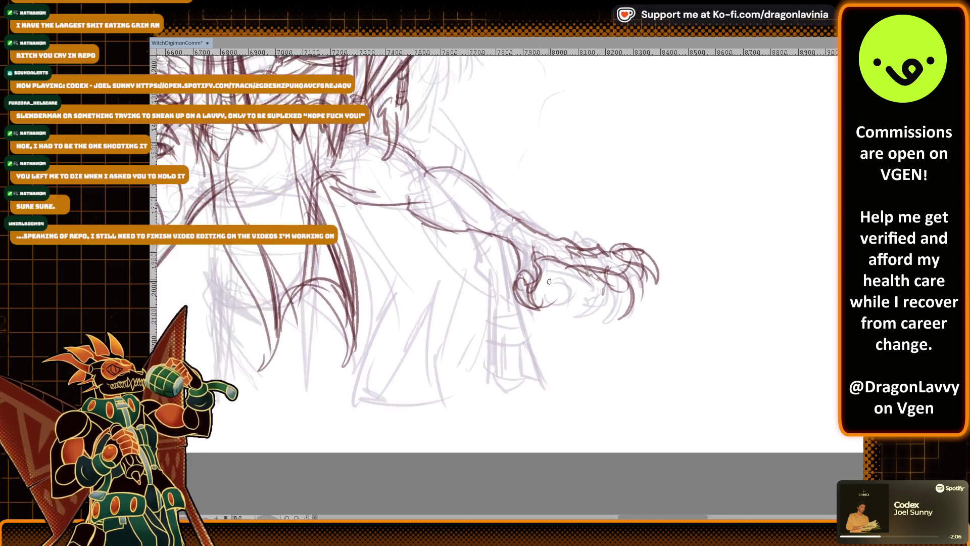
Add short dark red strokes along the beast's jaw and head
{"action": "scroll", "coordinate": [549, 282], "scroll_direction": "down", "scroll_amount": 5}
{"action": "scroll", "coordinate": [535, 258], "scroll_direction": "up", "scroll_amount": 2}
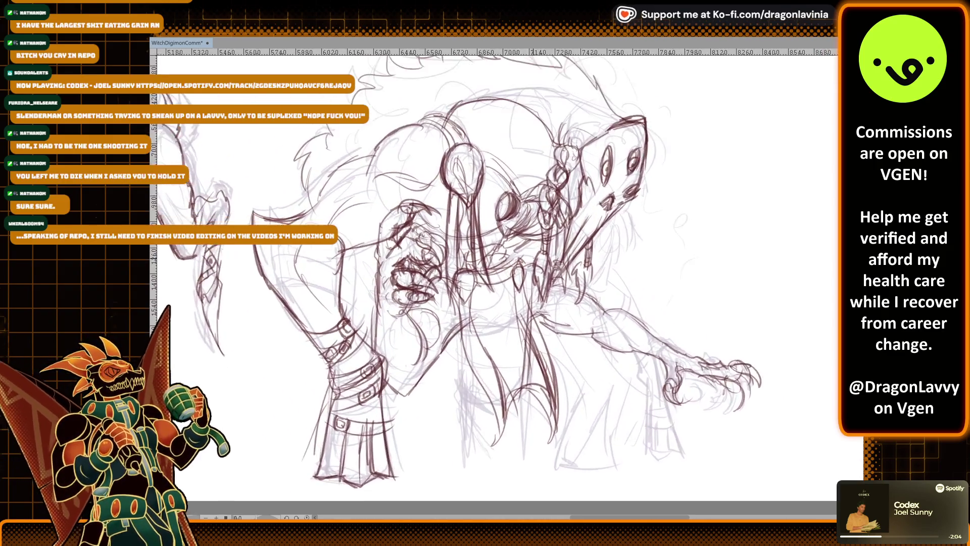
{"action": "scroll", "coordinate": [534, 259], "scroll_direction": "up", "scroll_amount": 2}
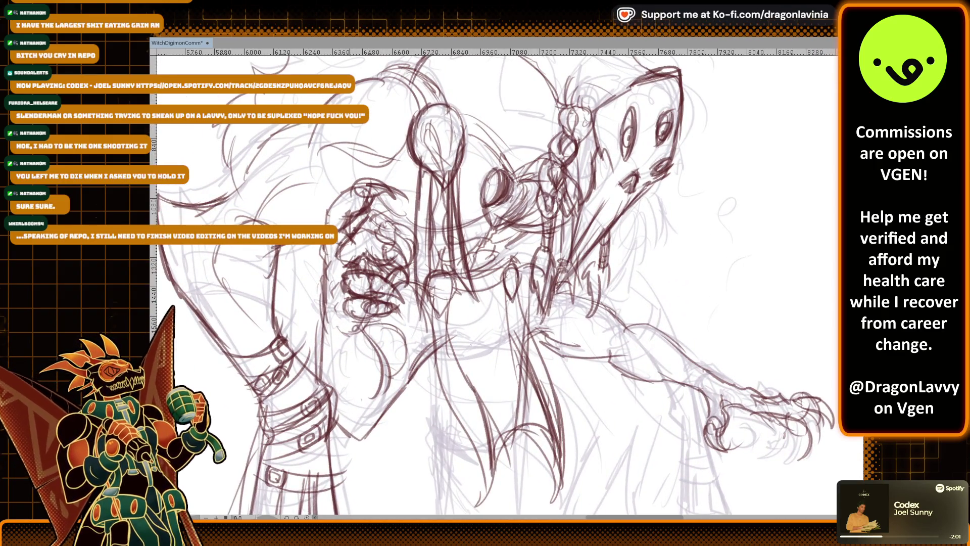
{"action": "mouse_move", "coordinate": [351, 274]}
{"action": "left_mouse_down"}
{"action": "mouse_move", "coordinate": [348, 295]}
{"action": "mouse_move", "coordinate": [367, 274]}
{"action": "mouse_move", "coordinate": [372, 298]}
{"action": "left_mouse_up"}
{"action": "left_click_drag", "start_coordinate": [372, 277], "coordinate": [377, 291]}
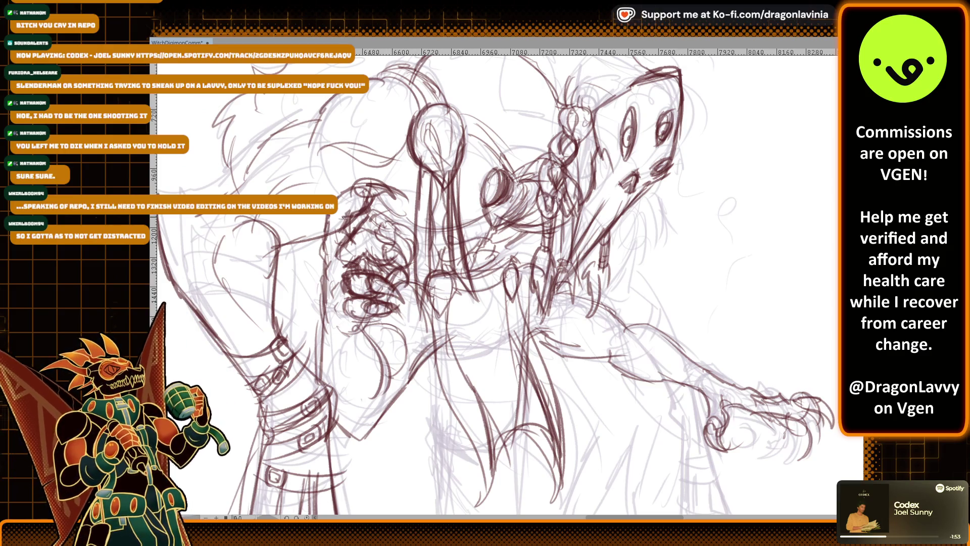
{"action": "mouse_move", "coordinate": [373, 192]}
{"action": "left_mouse_down"}
{"action": "mouse_move", "coordinate": [365, 206]}
{"action": "mouse_move", "coordinate": [349, 199]}
{"action": "left_mouse_up"}
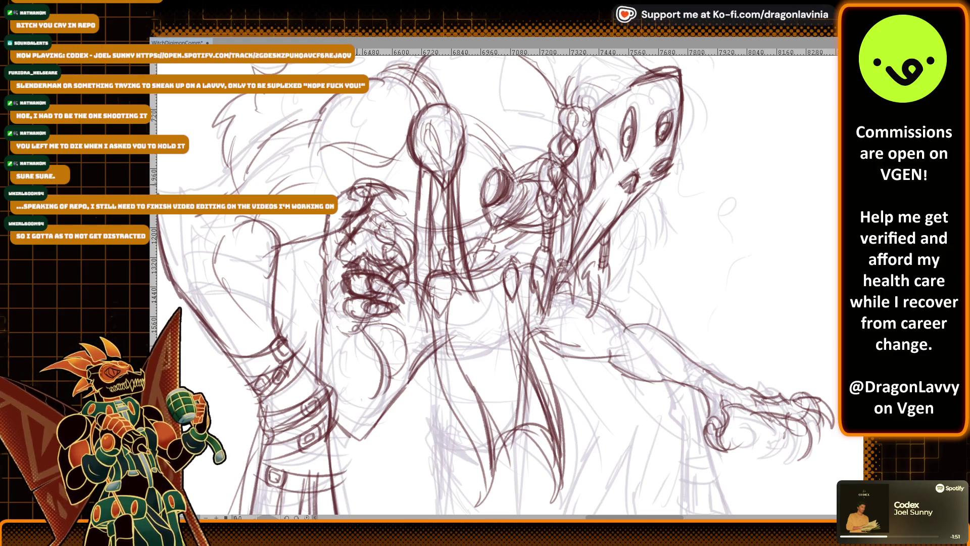
Add a few small finishing strokes on the claw and re-centre the figure
{"action": "scroll", "coordinate": [657, 193], "scroll_direction": "down", "scroll_amount": 5}
{"action": "scroll", "coordinate": [657, 192], "scroll_direction": "right", "scroll_amount": 4}
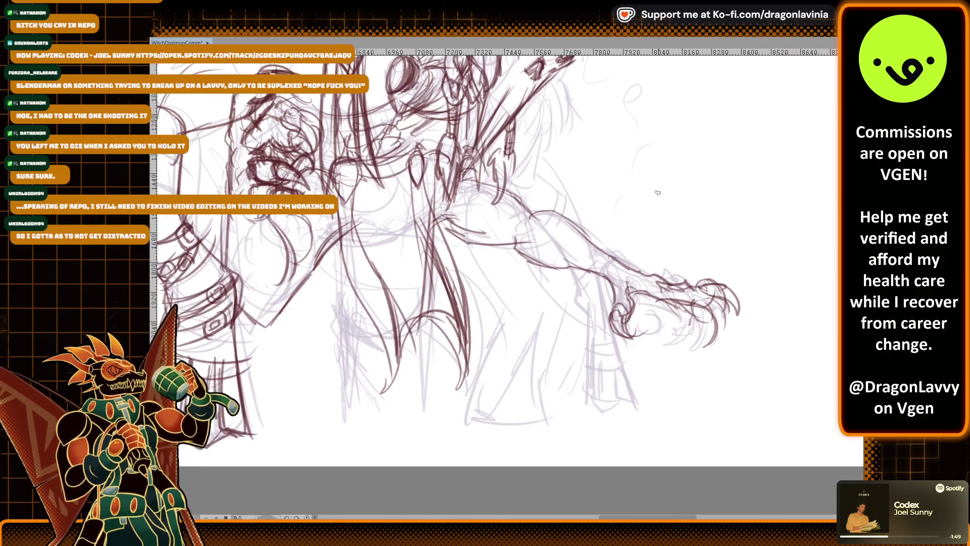
{"action": "mouse_move", "coordinate": [699, 326]}
{"action": "left_mouse_down"}
{"action": "mouse_move", "coordinate": [714, 314]}
{"action": "mouse_move", "coordinate": [707, 336]}
{"action": "mouse_move", "coordinate": [691, 335]}
{"action": "mouse_move", "coordinate": [695, 353]}
{"action": "mouse_move", "coordinate": [693, 308]}
{"action": "mouse_move", "coordinate": [691, 323]}
{"action": "left_mouse_up"}
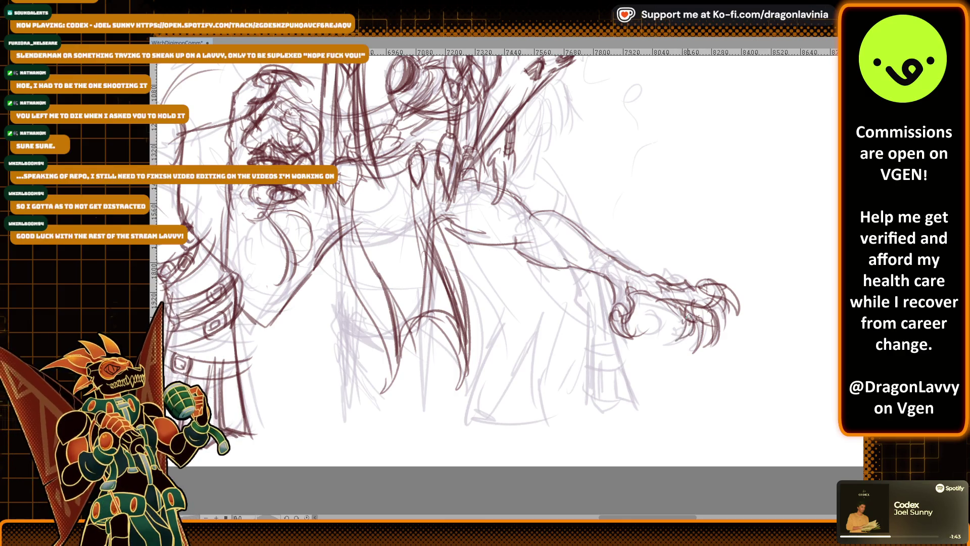
{"action": "mouse_move", "coordinate": [585, 272]}
{"action": "left_mouse_down"}
{"action": "mouse_move", "coordinate": [635, 259]}
{"action": "mouse_move", "coordinate": [651, 290]}
{"action": "left_mouse_up"}
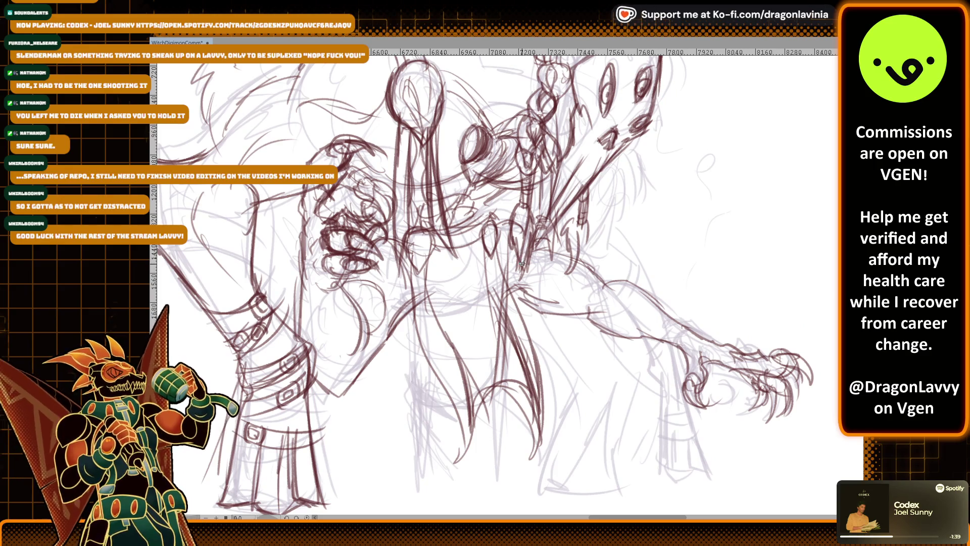